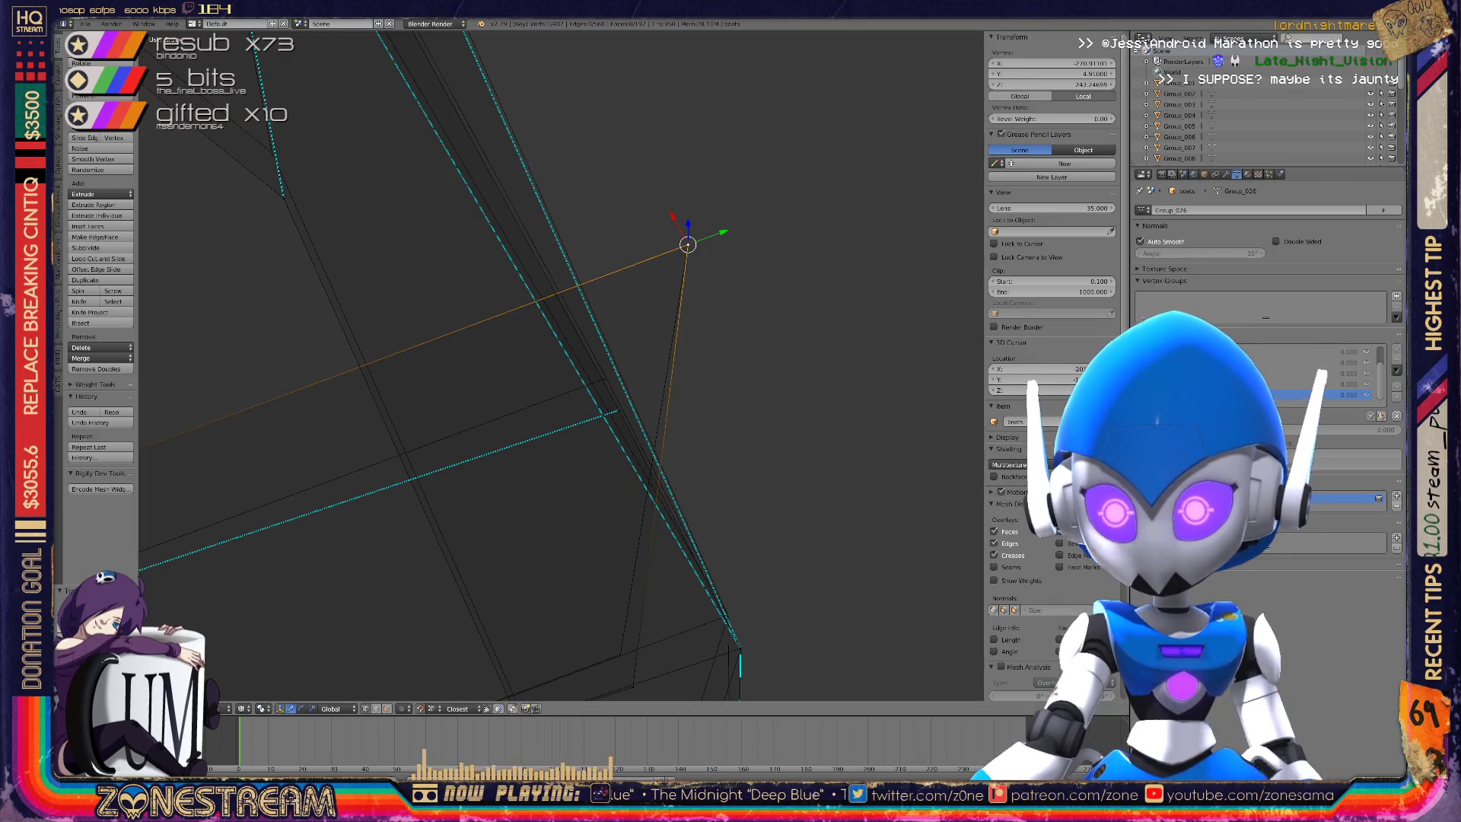
Undo the last several vertex edits on the hull piece back to an earlier selection.
key("ctrl+z")
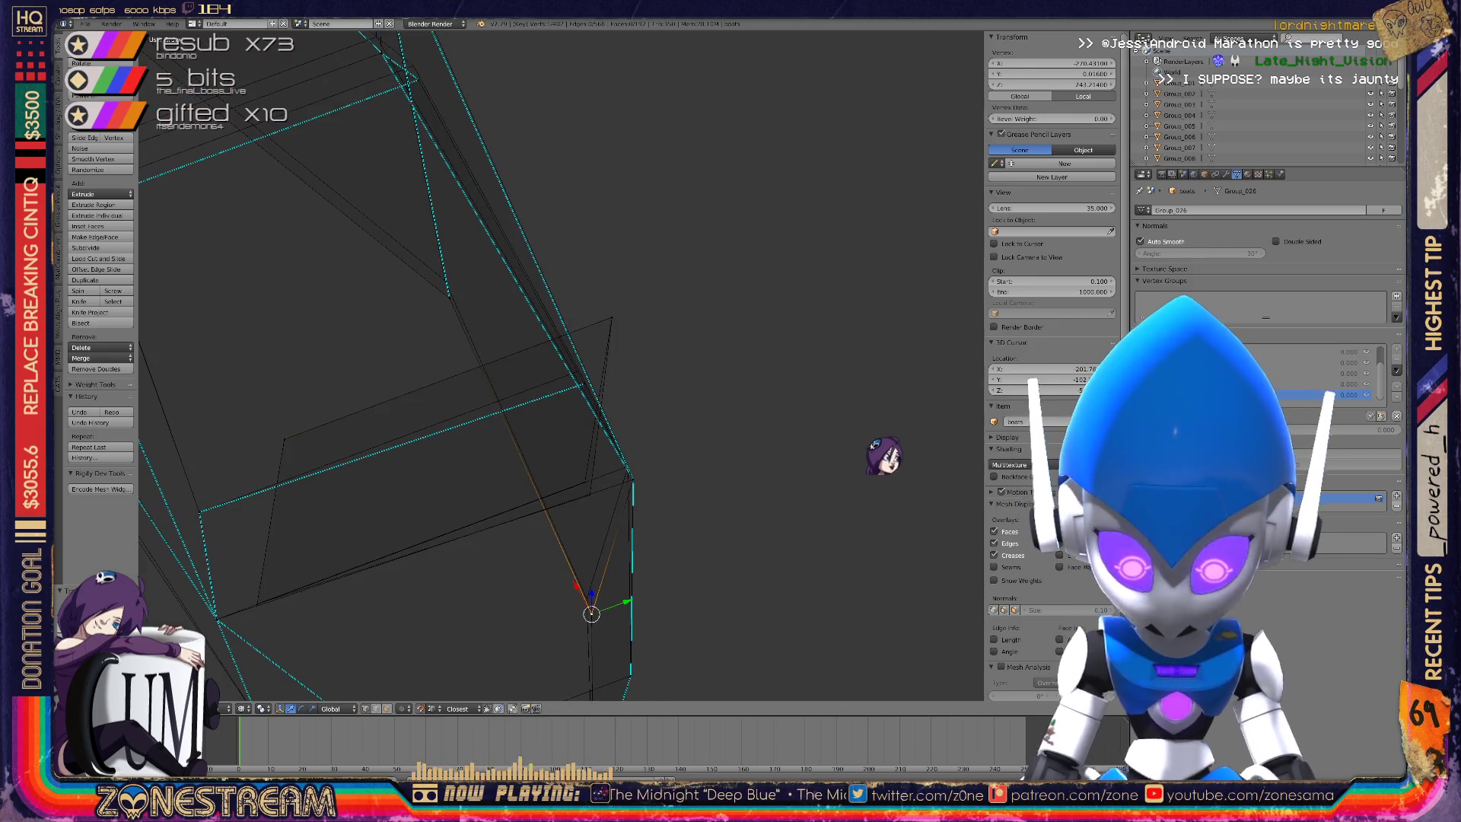
key("ctrl+z")
key("ctrl+z")
key("ctrl+z")
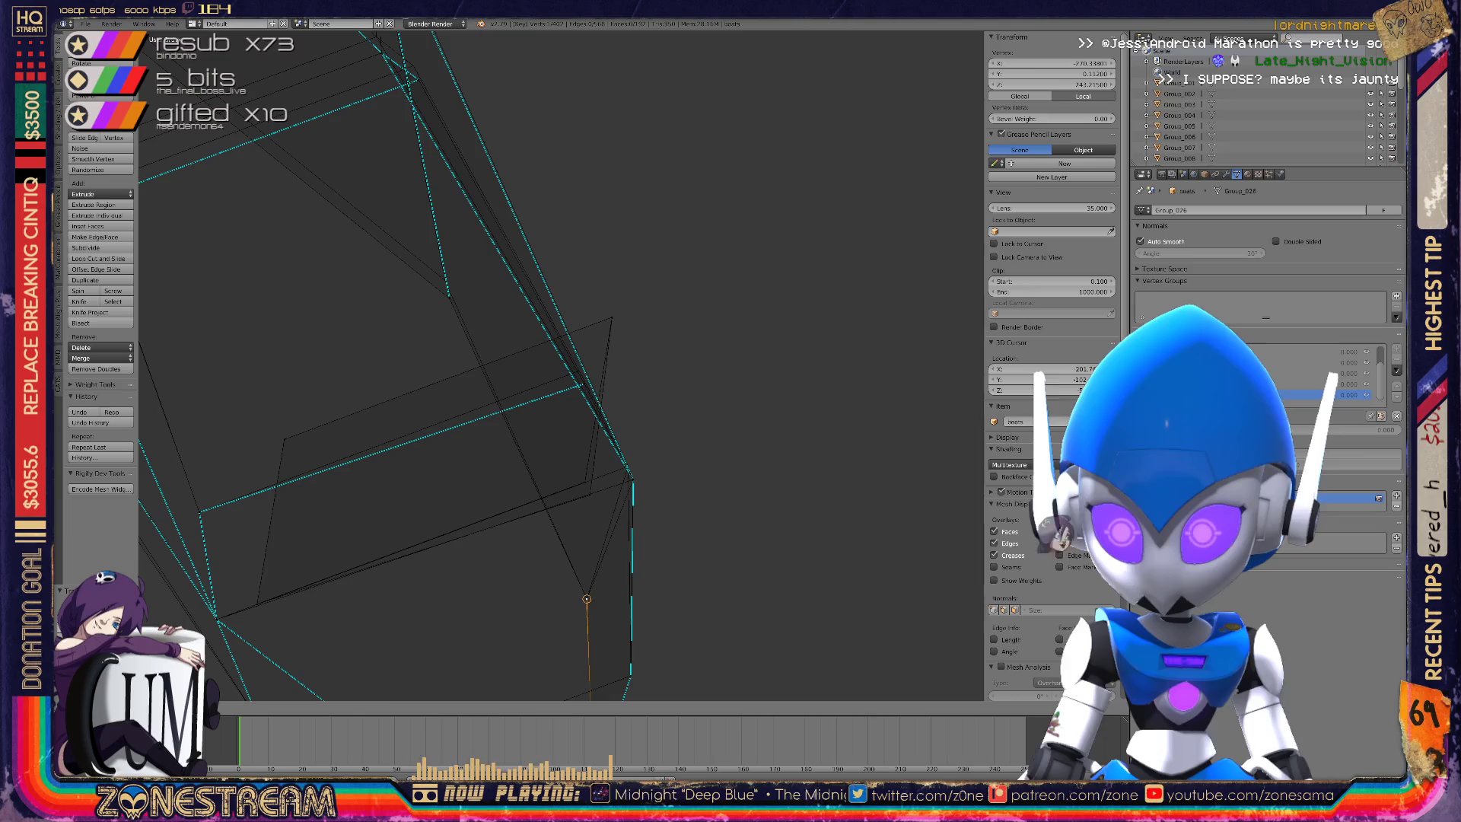
key("ctrl+z")
key("ctrl+z")
key("ctrl+z")
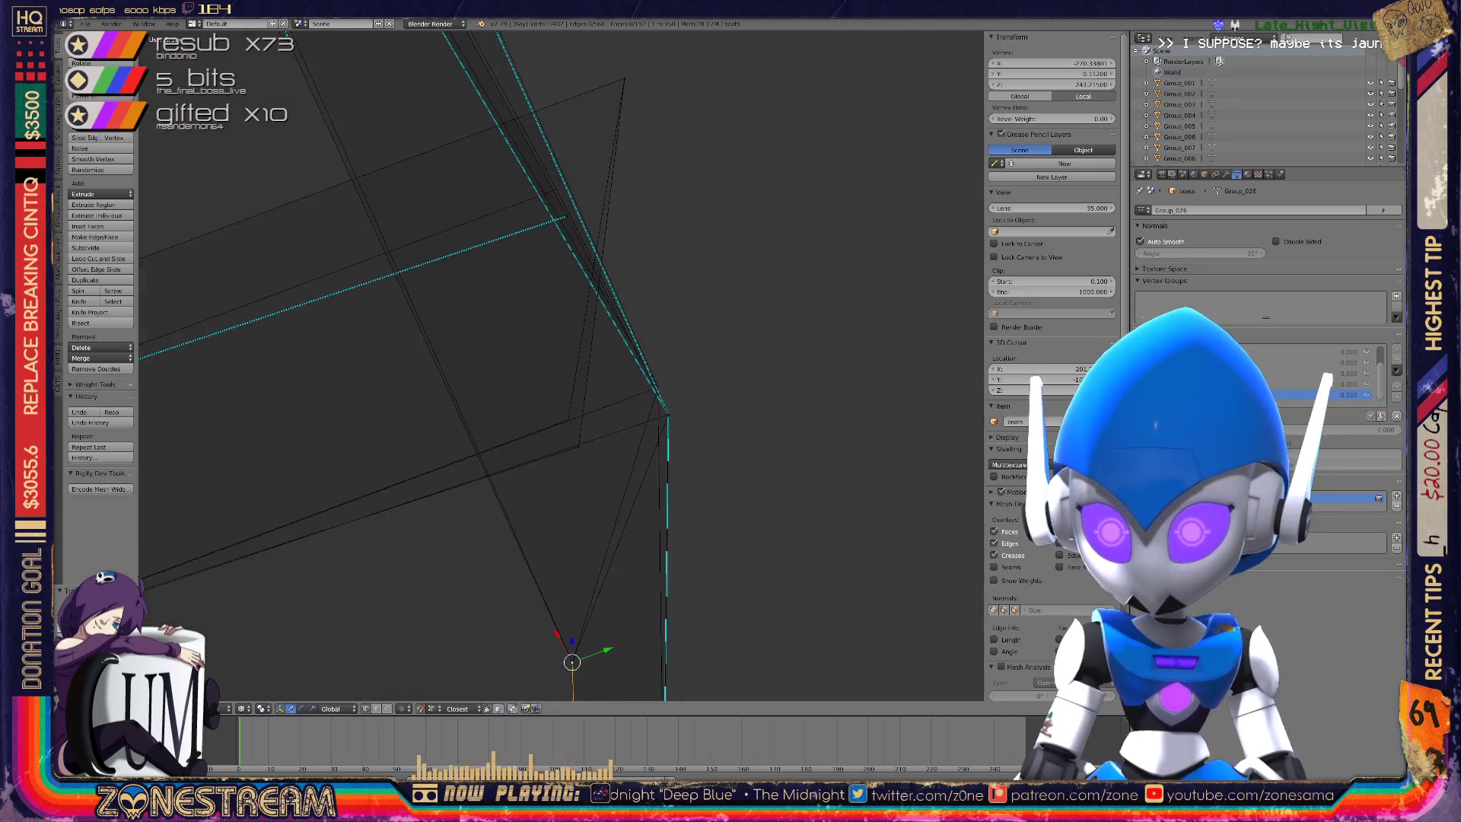
key("ctrl+z")
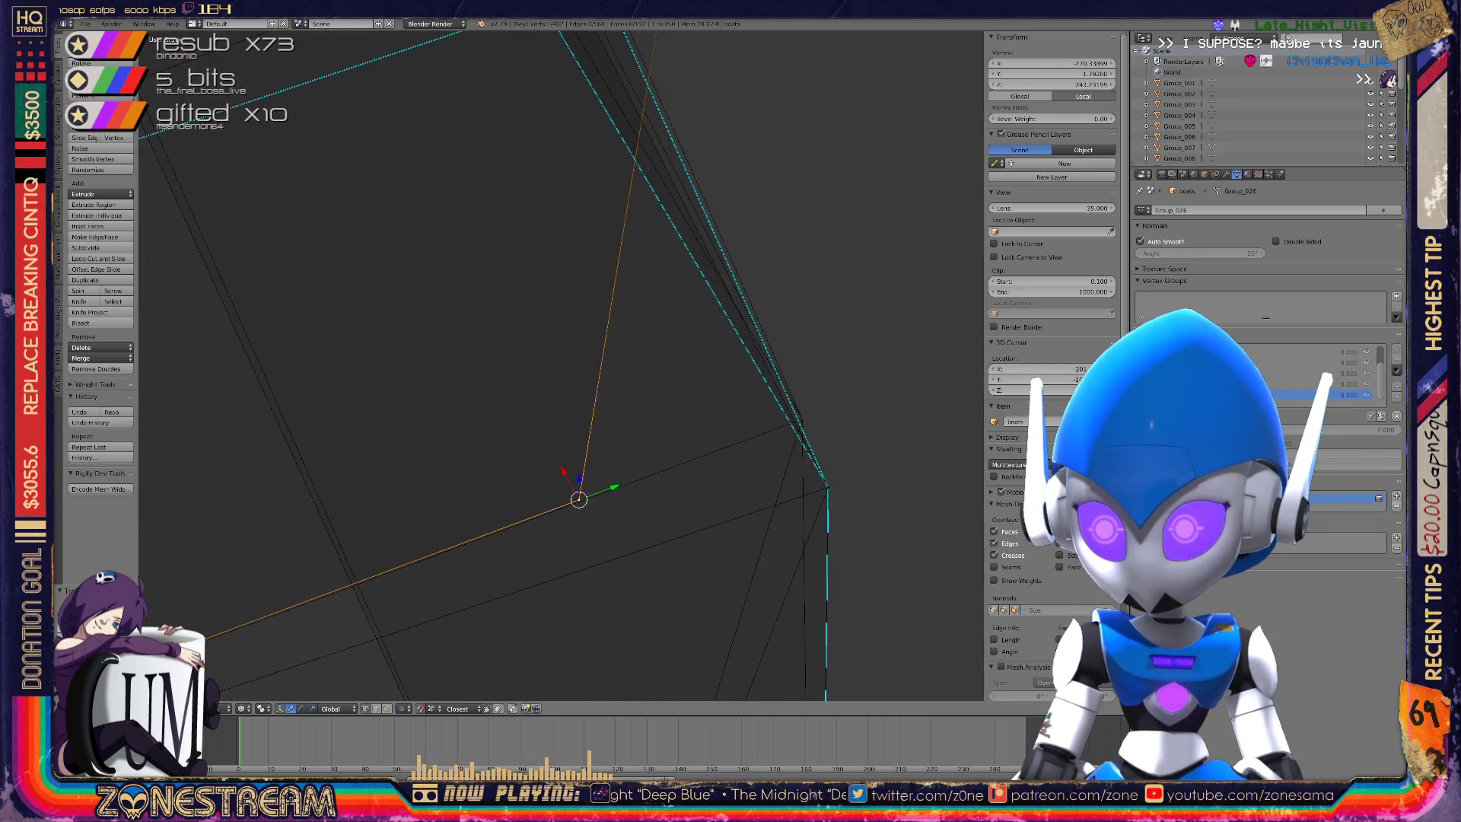
key("ctrl+z")
key("ctrl+z")
key("ctrl+z")
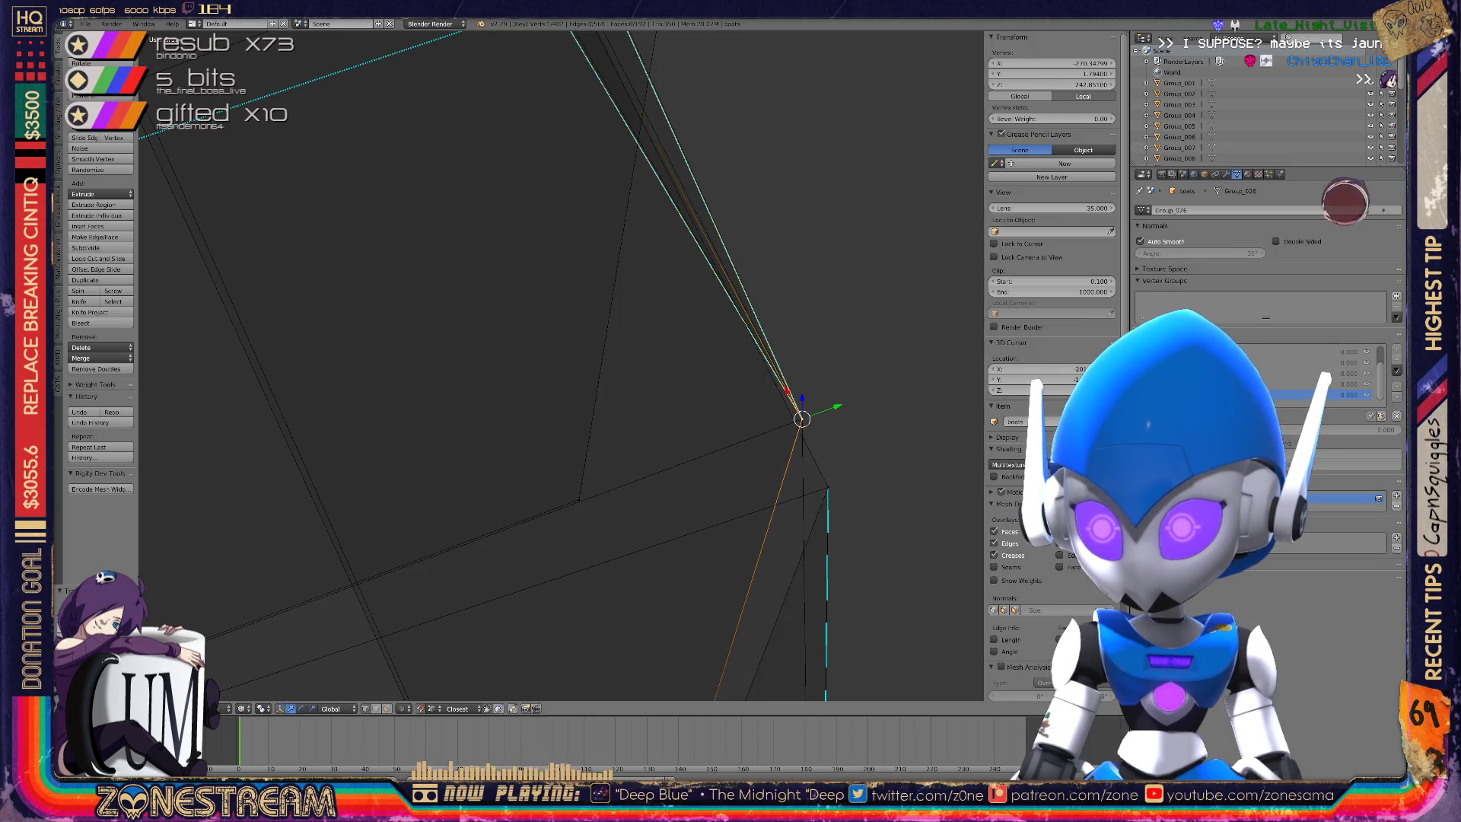
key("ctrl+z")
key("ctrl+z")
key("ctrl+z")
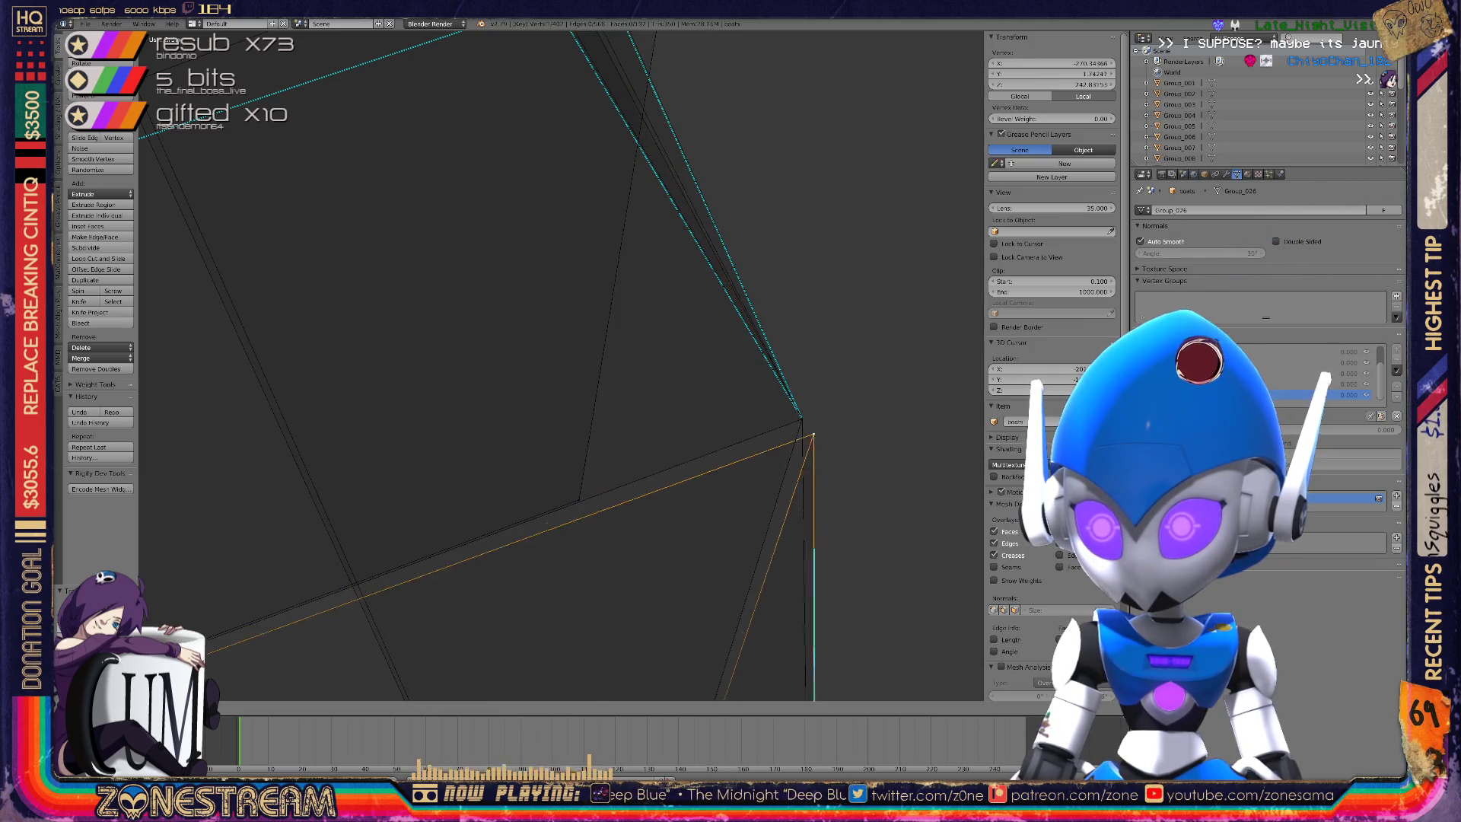
scroll(561, 366, "down", 5)
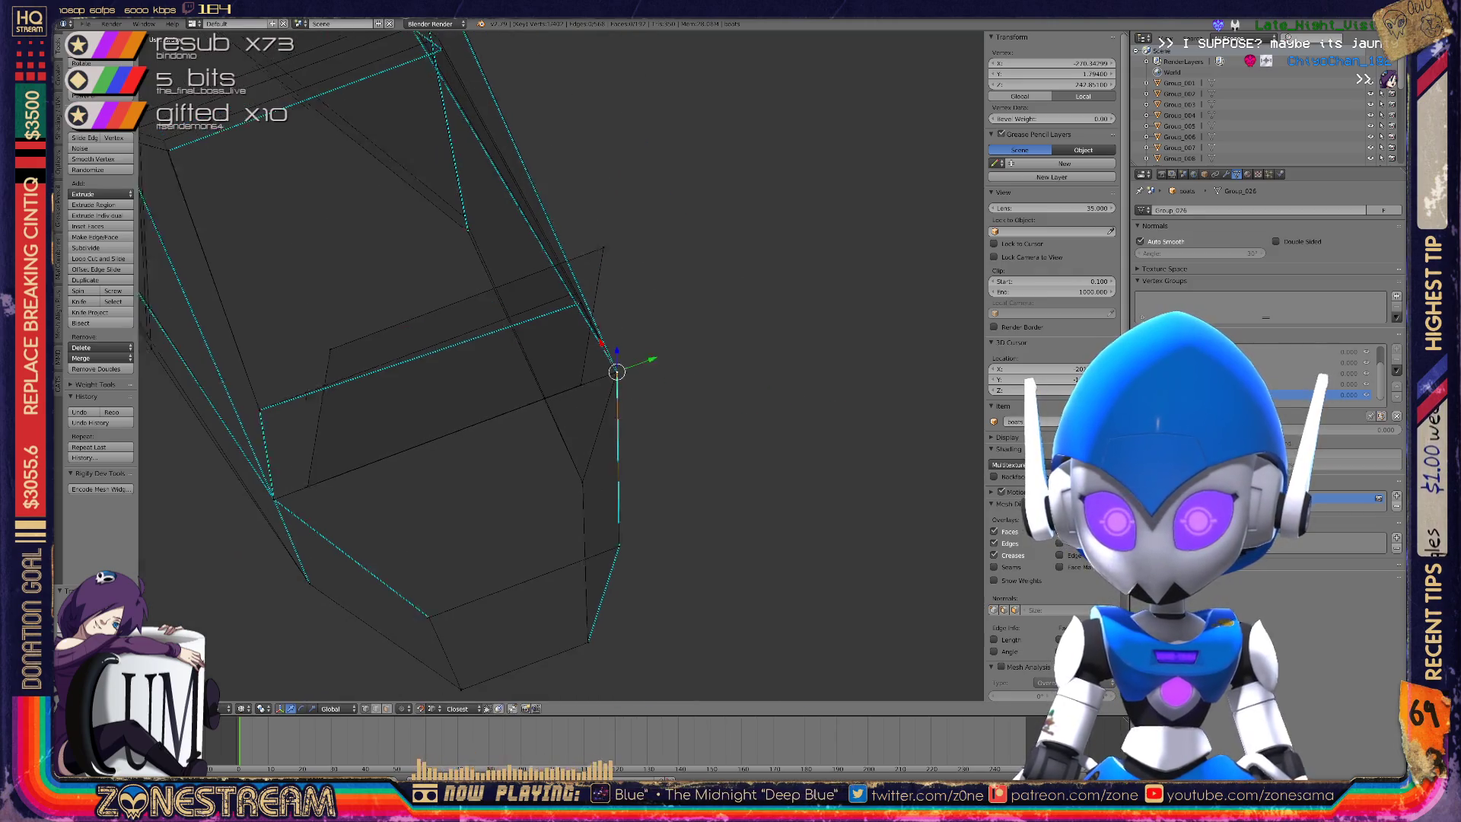
key("ctrl+z")
scroll(561, 365, "up", 5)
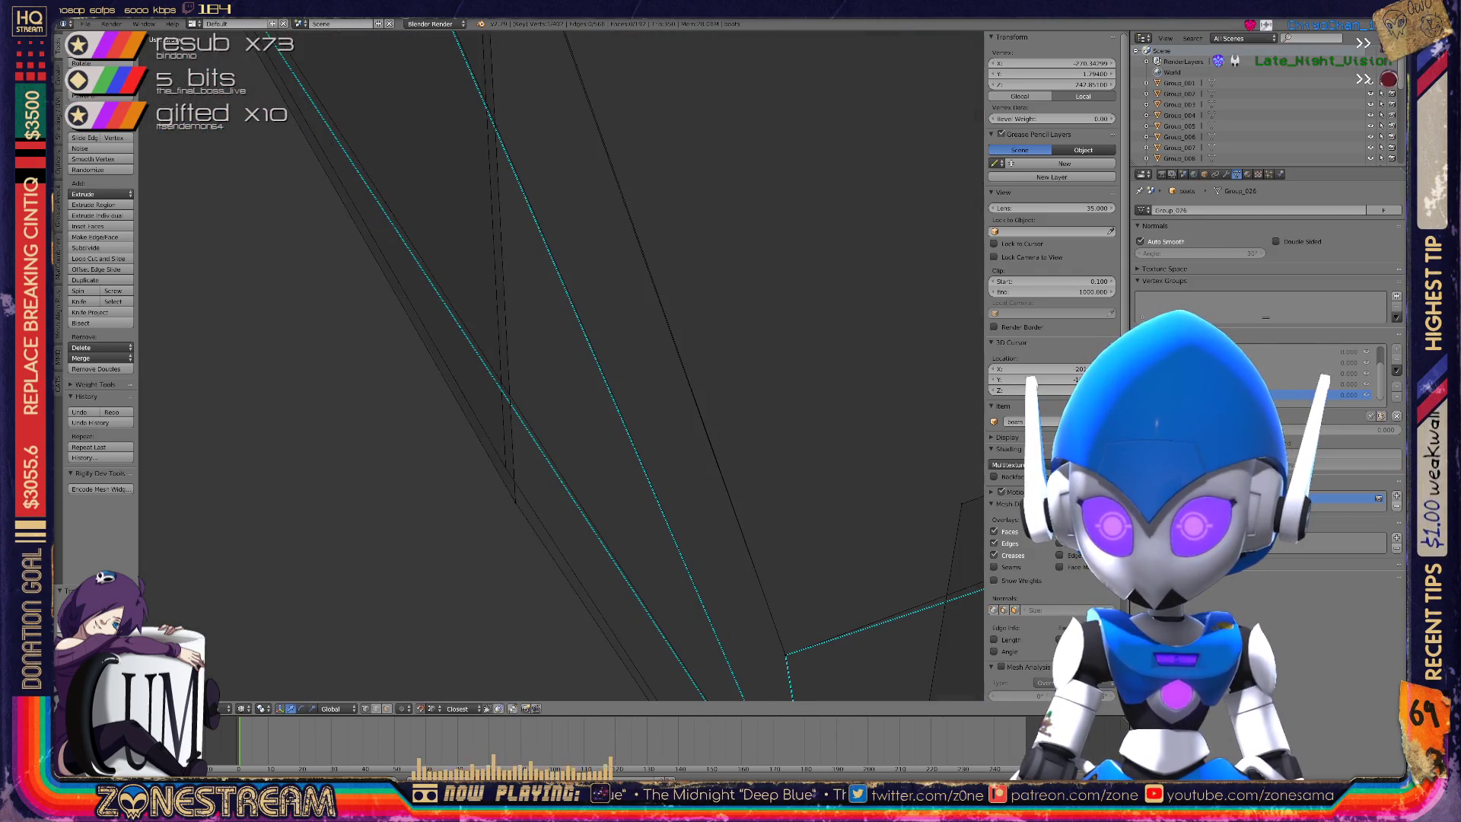
key("ctrl+z")
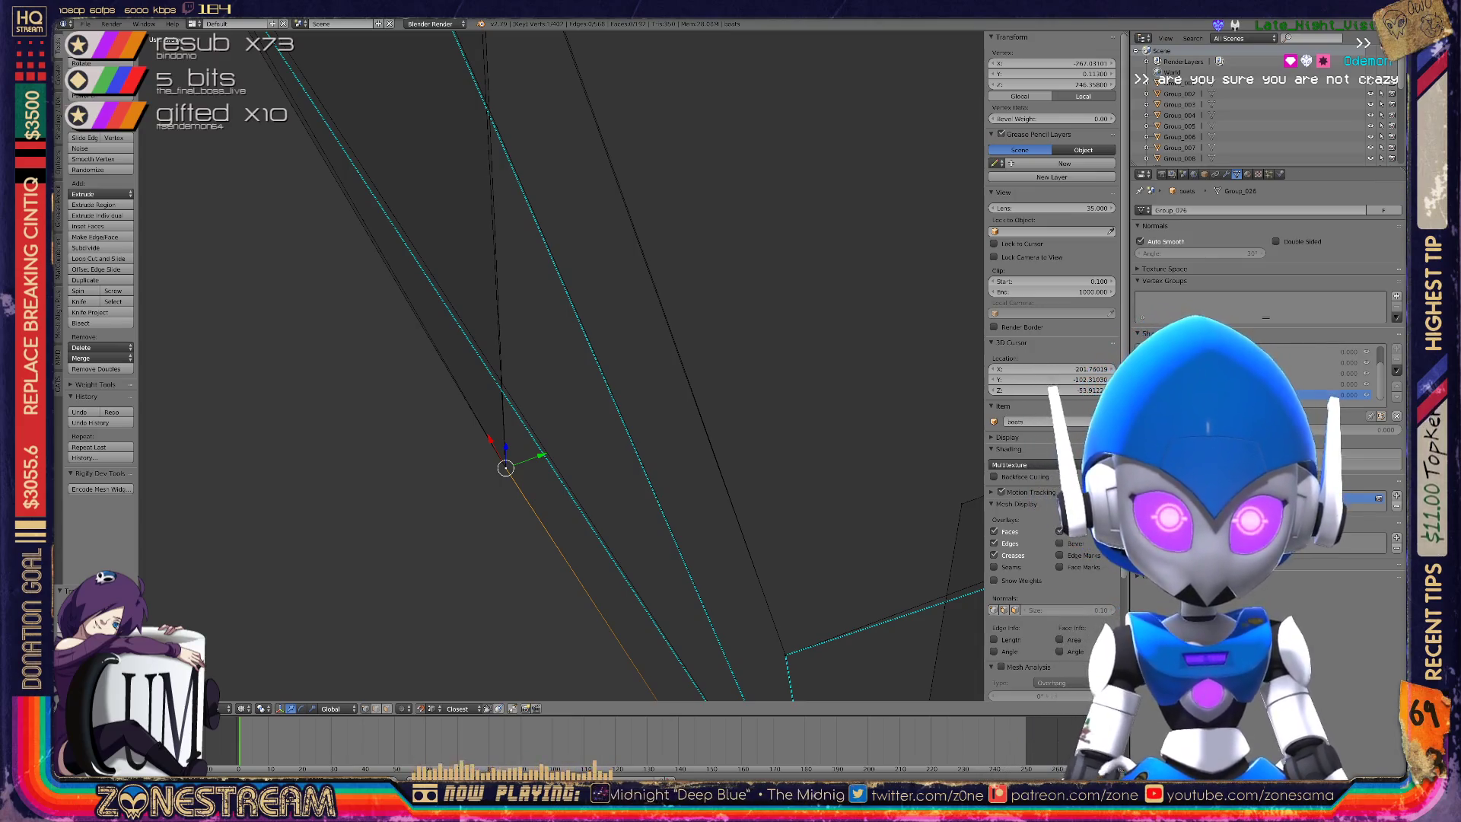
Move the corner vertex and its neighbouring vertex up and left to new positions.
middle_click_drag(532, 380, 586, 354)
key("g")
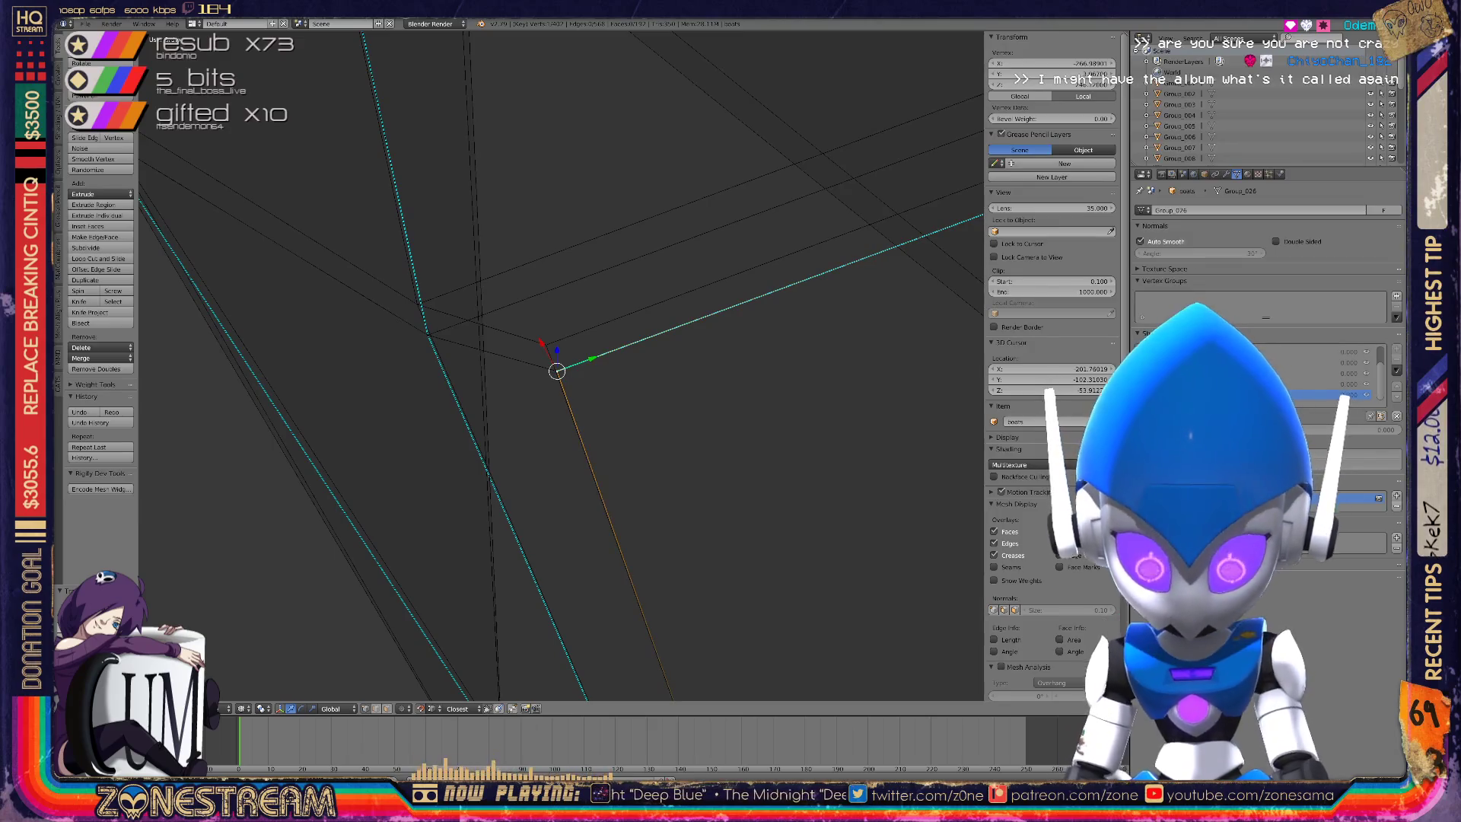
left_click(546, 345)
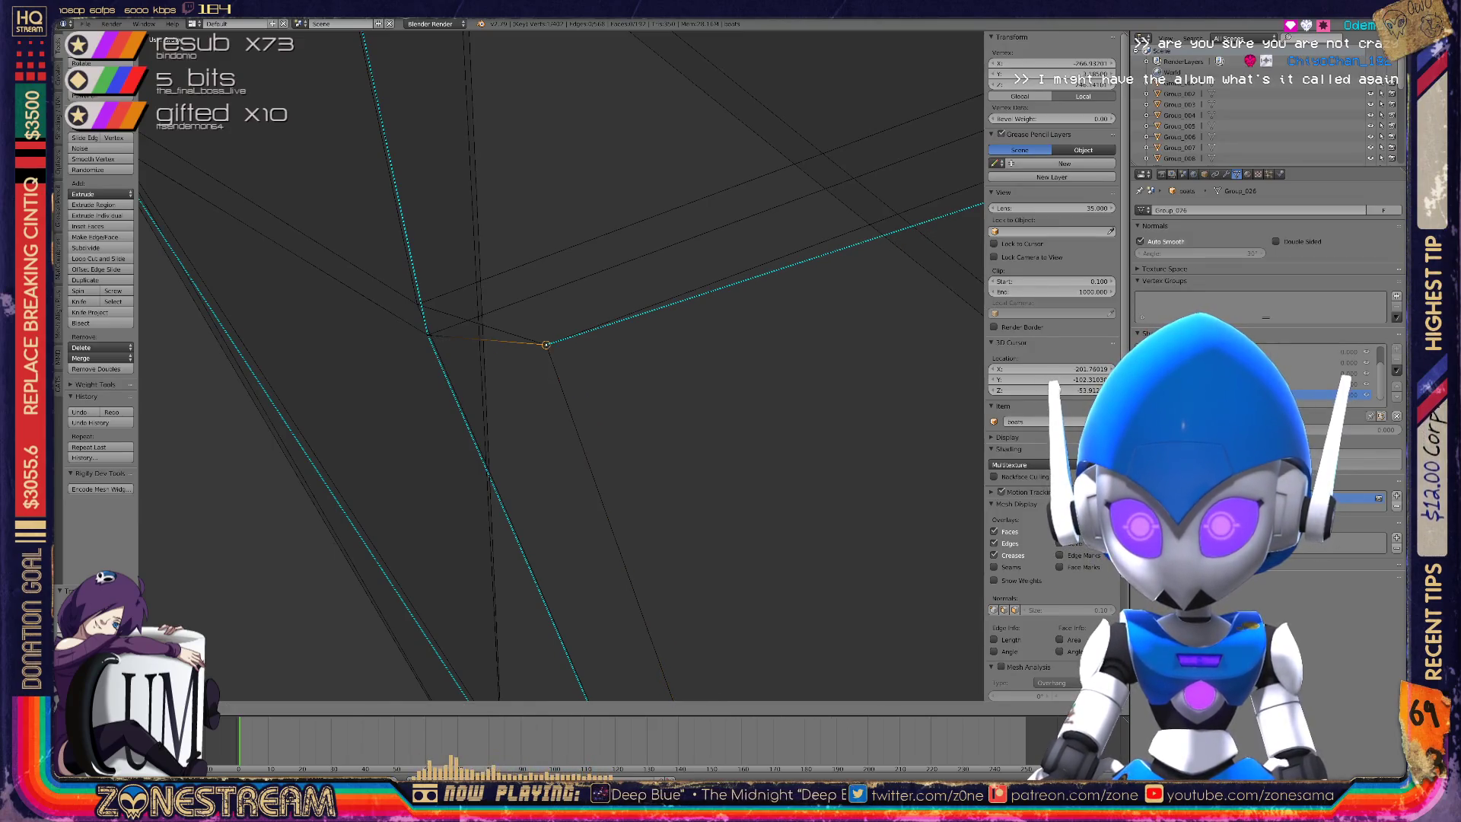
right_click(428, 335)
key("g")
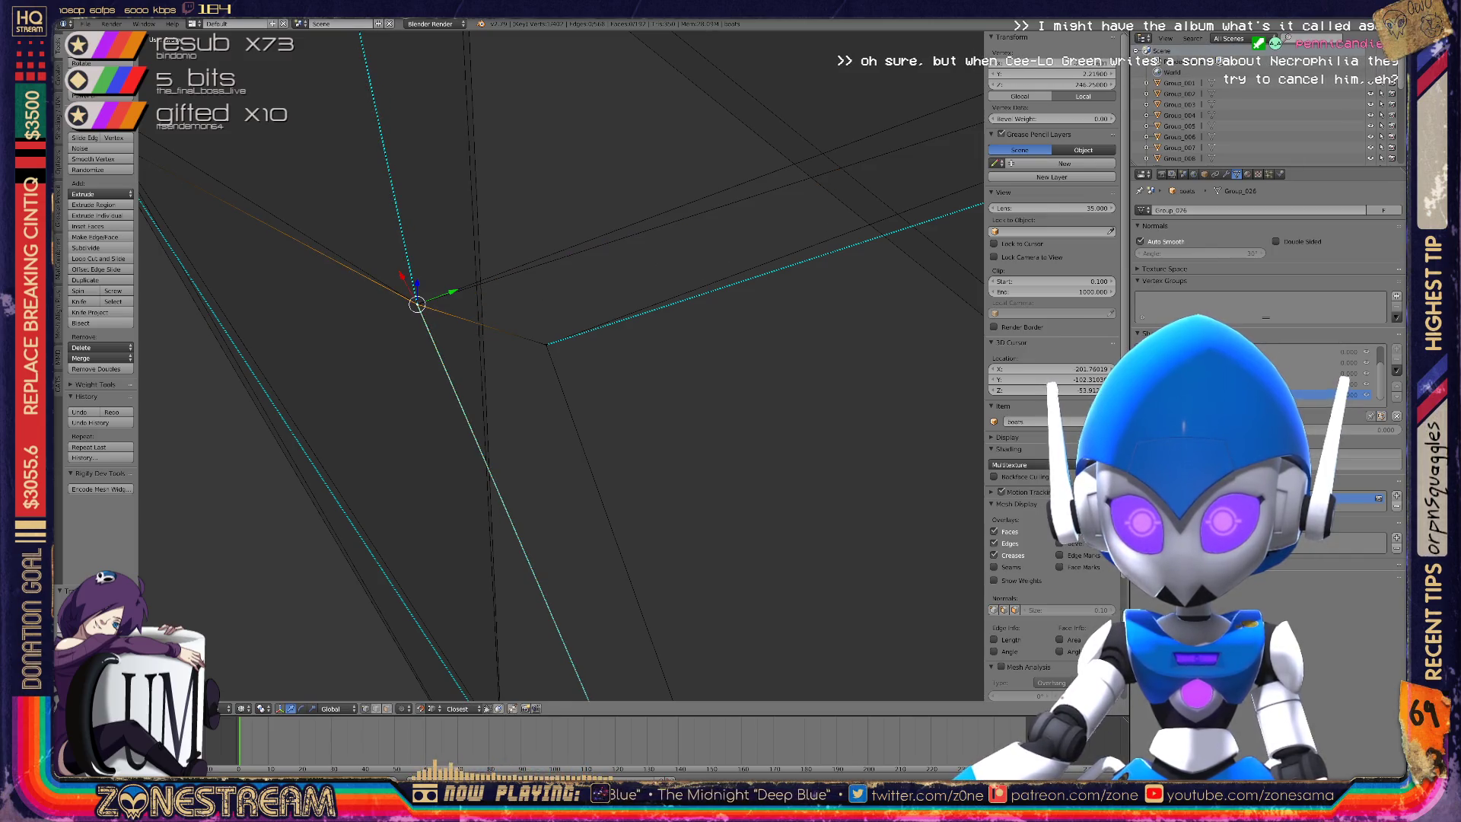
scroll(560, 365, "down", 4)
scroll(560, 365, "up", 4)
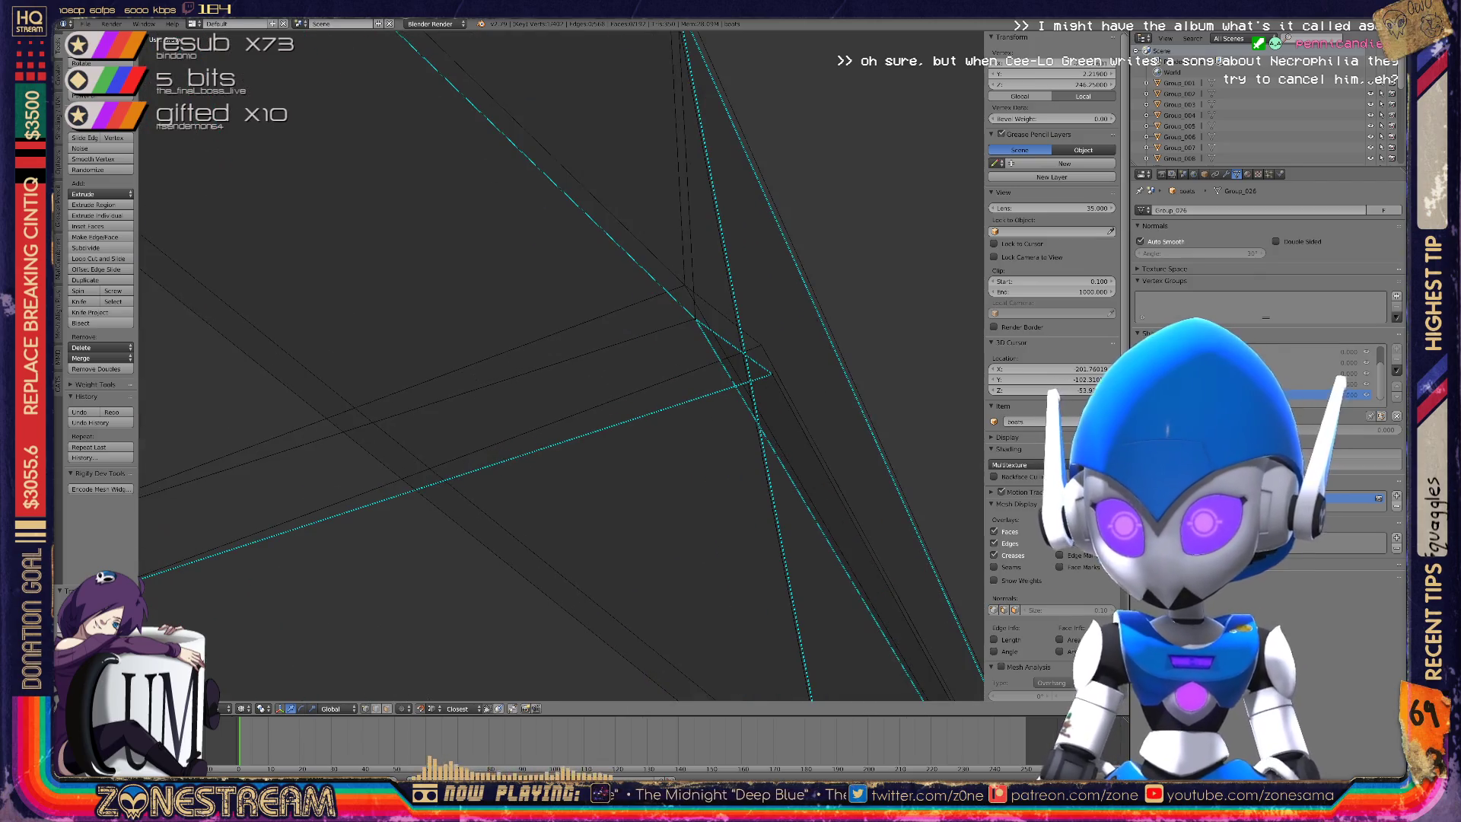
key("g")
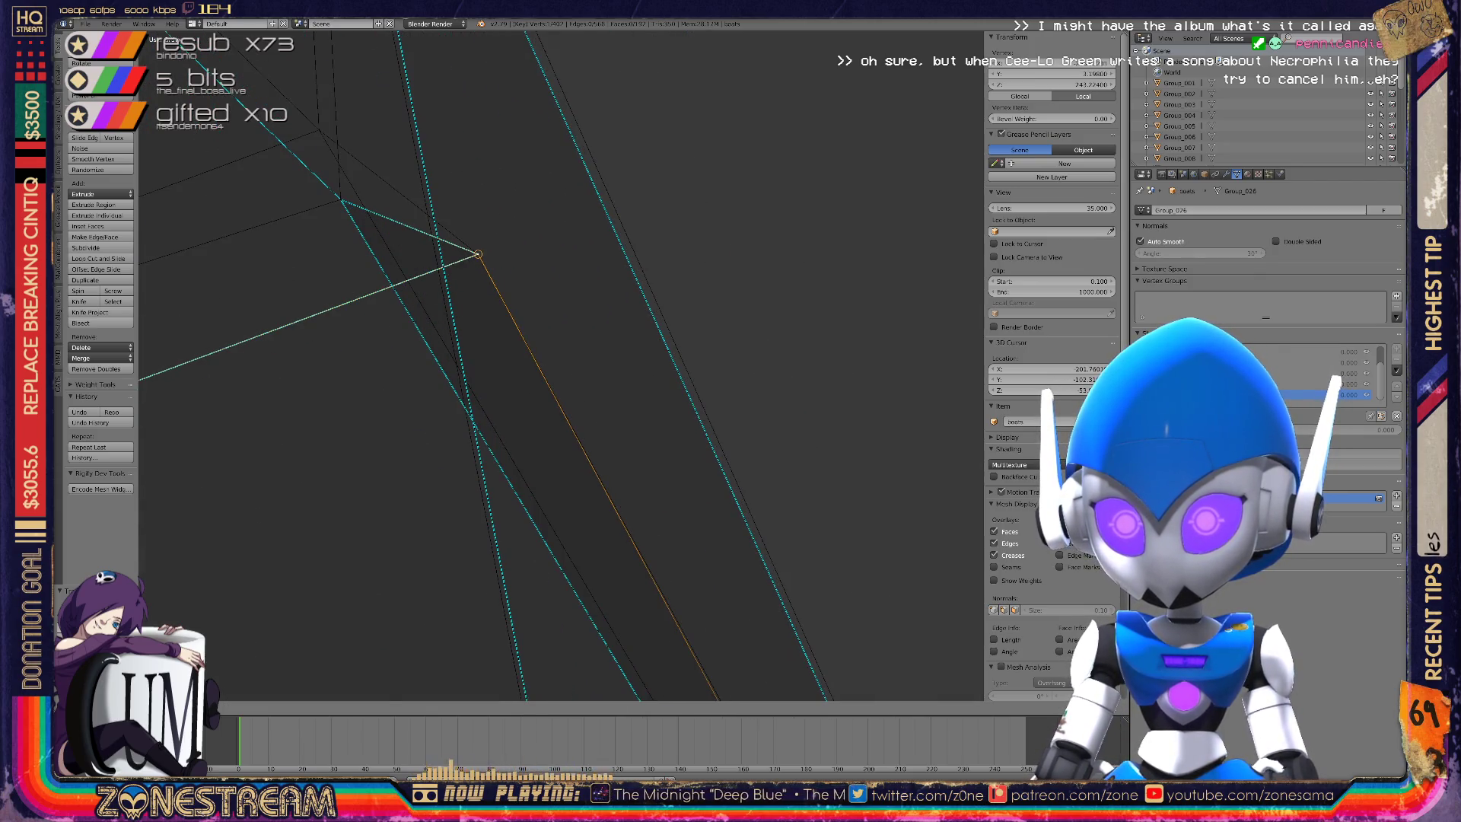
key("Return")
Select a vertex further up and cancel its move, leaving it unchanged.
right_click(329, 157)
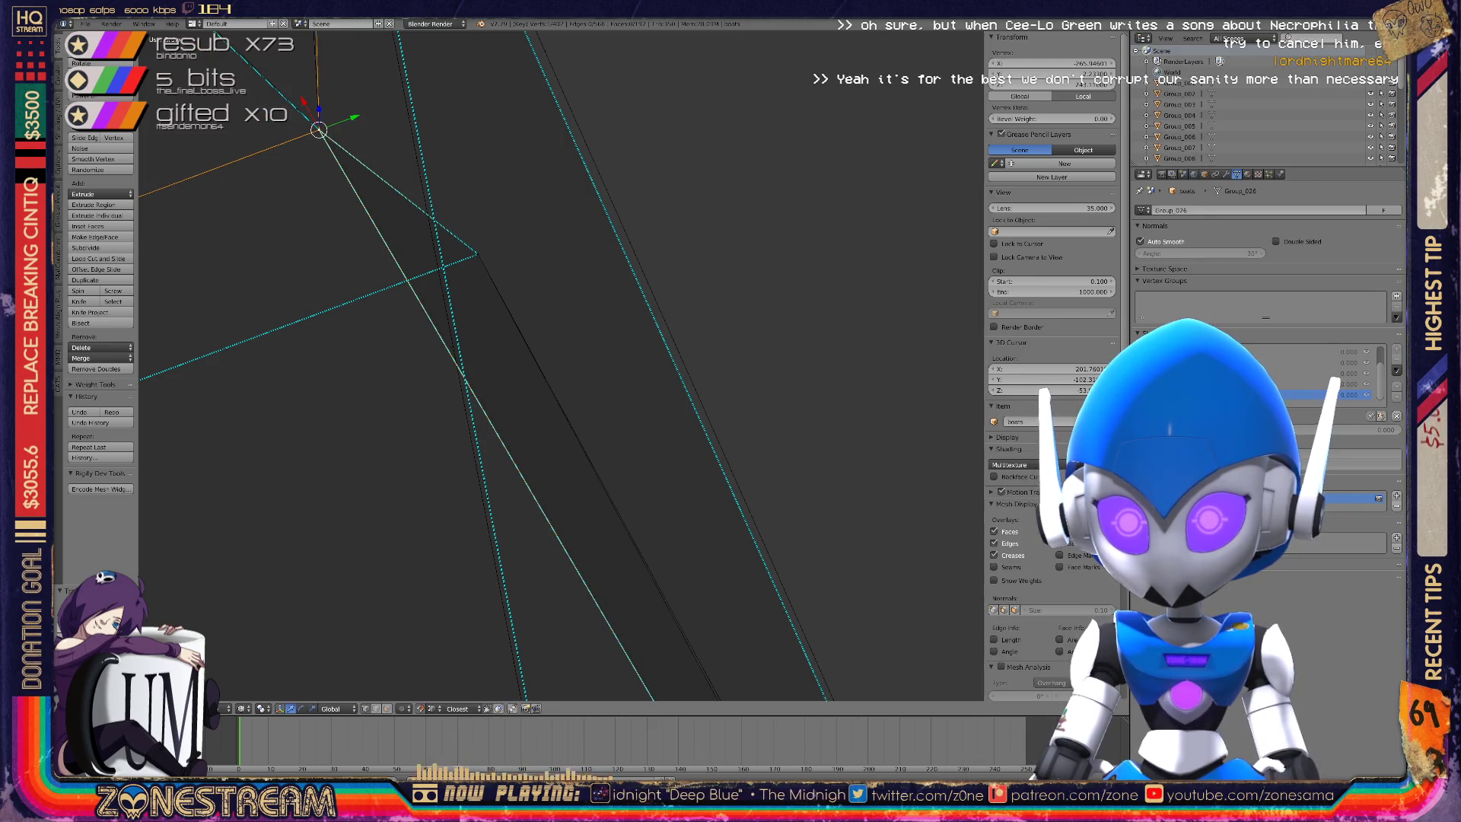
scroll(320, 126, "down", 6)
mouse_move(532, 381)
middle_mouse_down()
mouse_move(563, 357)
mouse_move(601, 358)
middle_mouse_up()
key("g")
key("Escape")
Raise a vertex on the hull piece's left edge slightly higher.
right_click(394, 178)
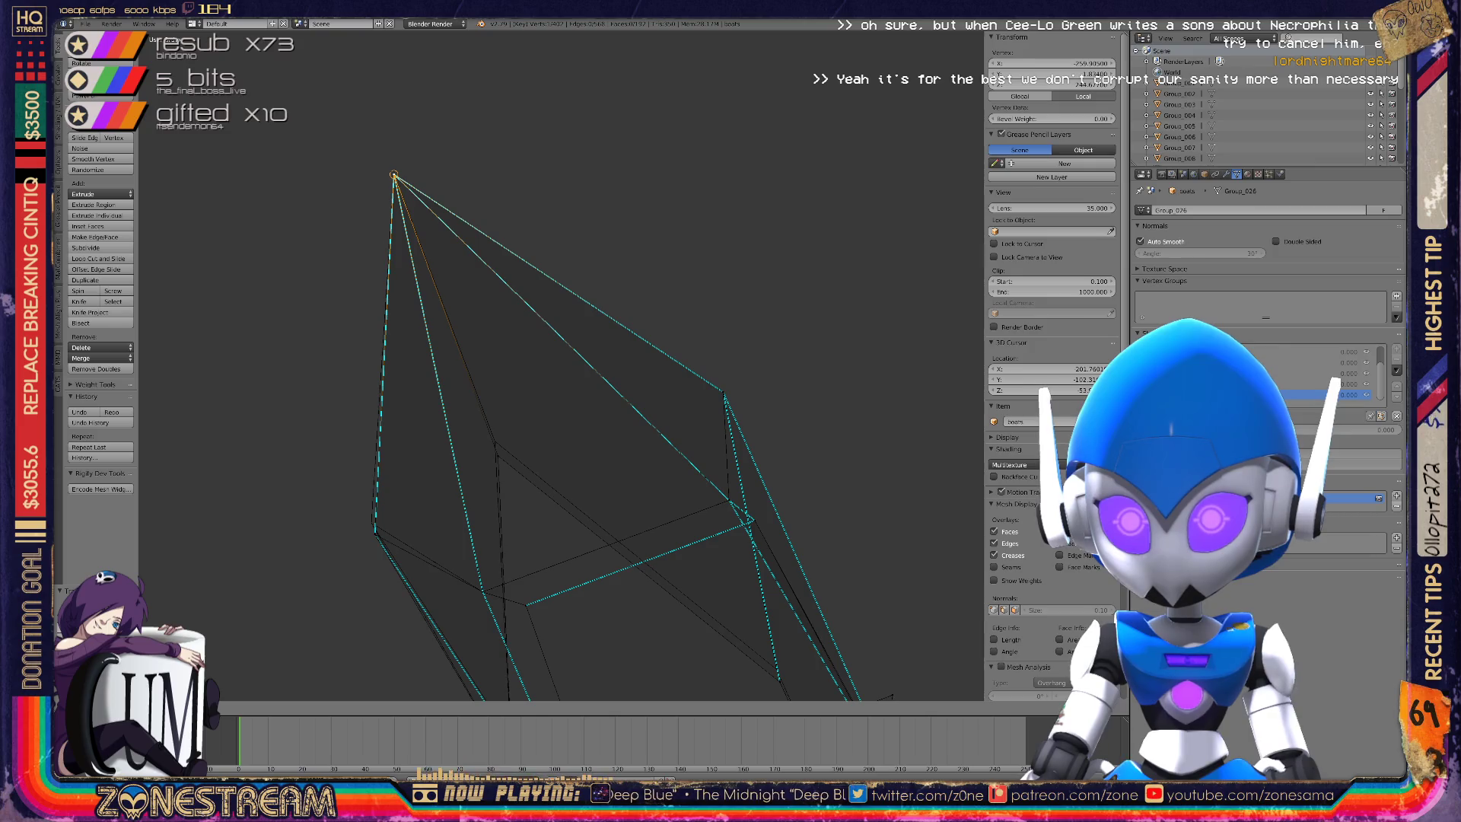
right_click(497, 455)
key("g")
left_click(494, 440)
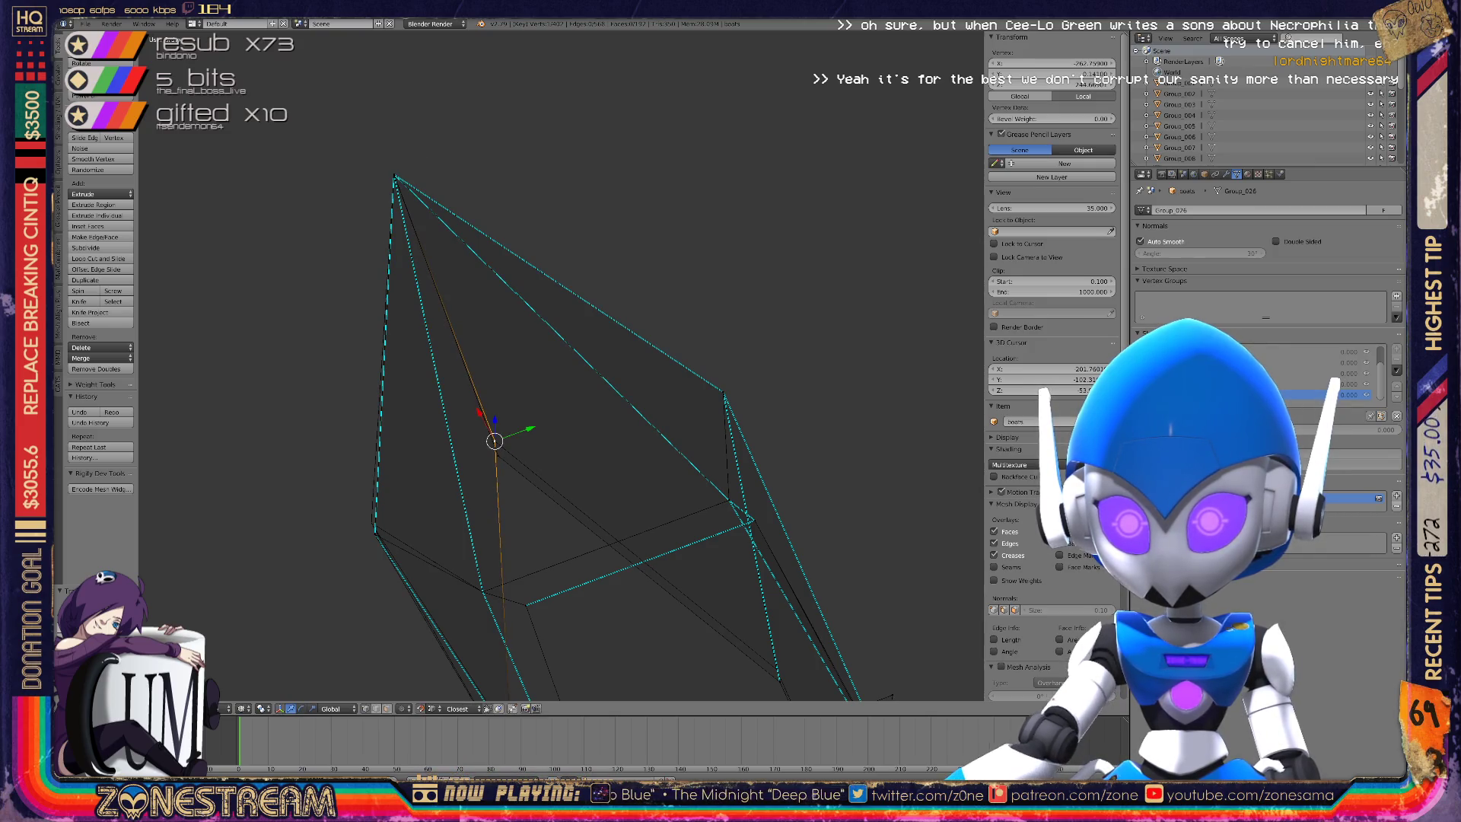
Select the lower-left vertex and move it downward, viewing the mesh from below.
right_click(371, 522)
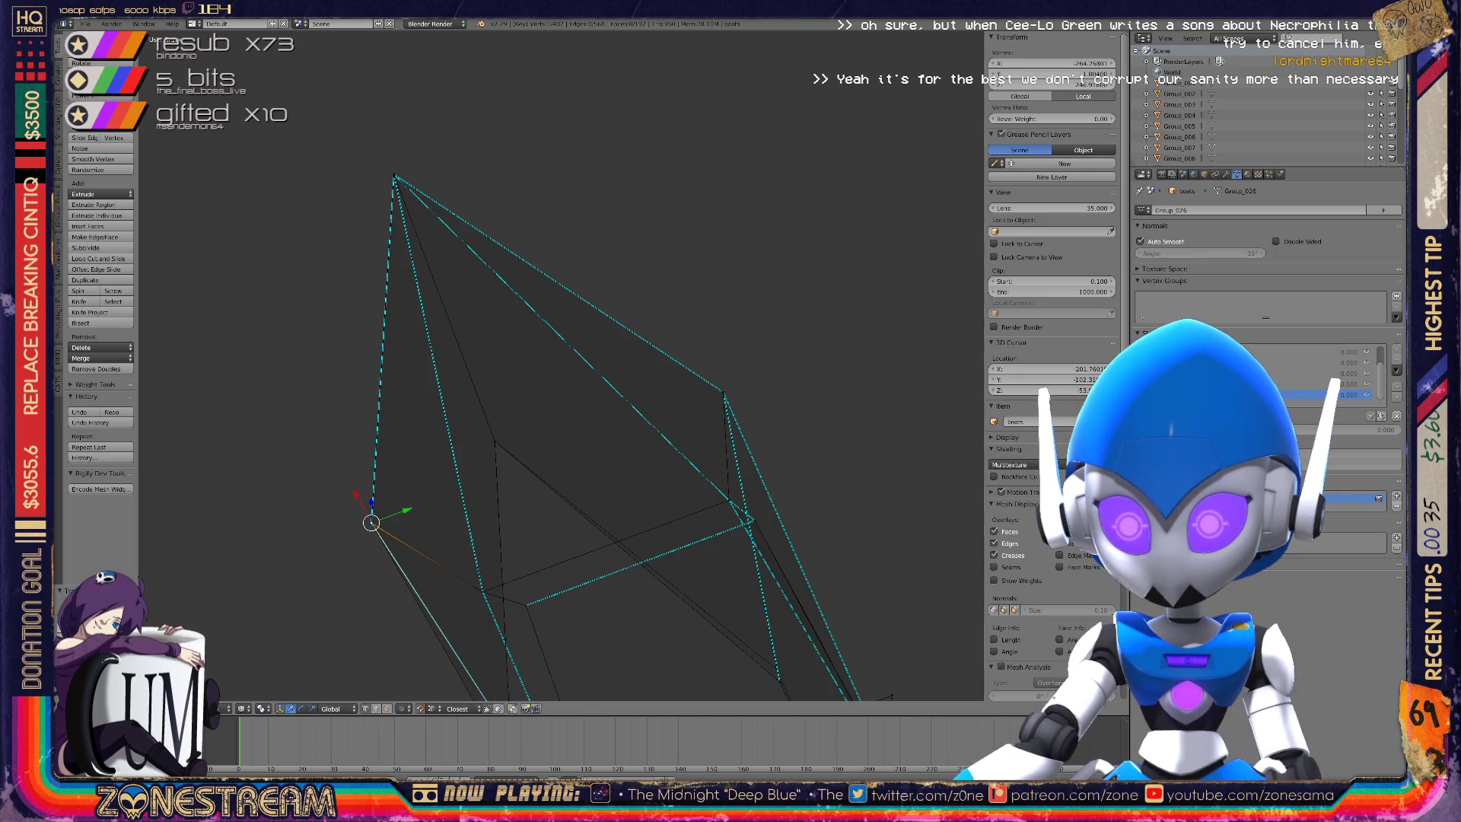
mouse_move(533, 456)
middle_mouse_down("shift")
mouse_move(497, 215)
mouse_move(428, 54)
middle_mouse_up("shift")
scroll(533, 365, "down", 2)
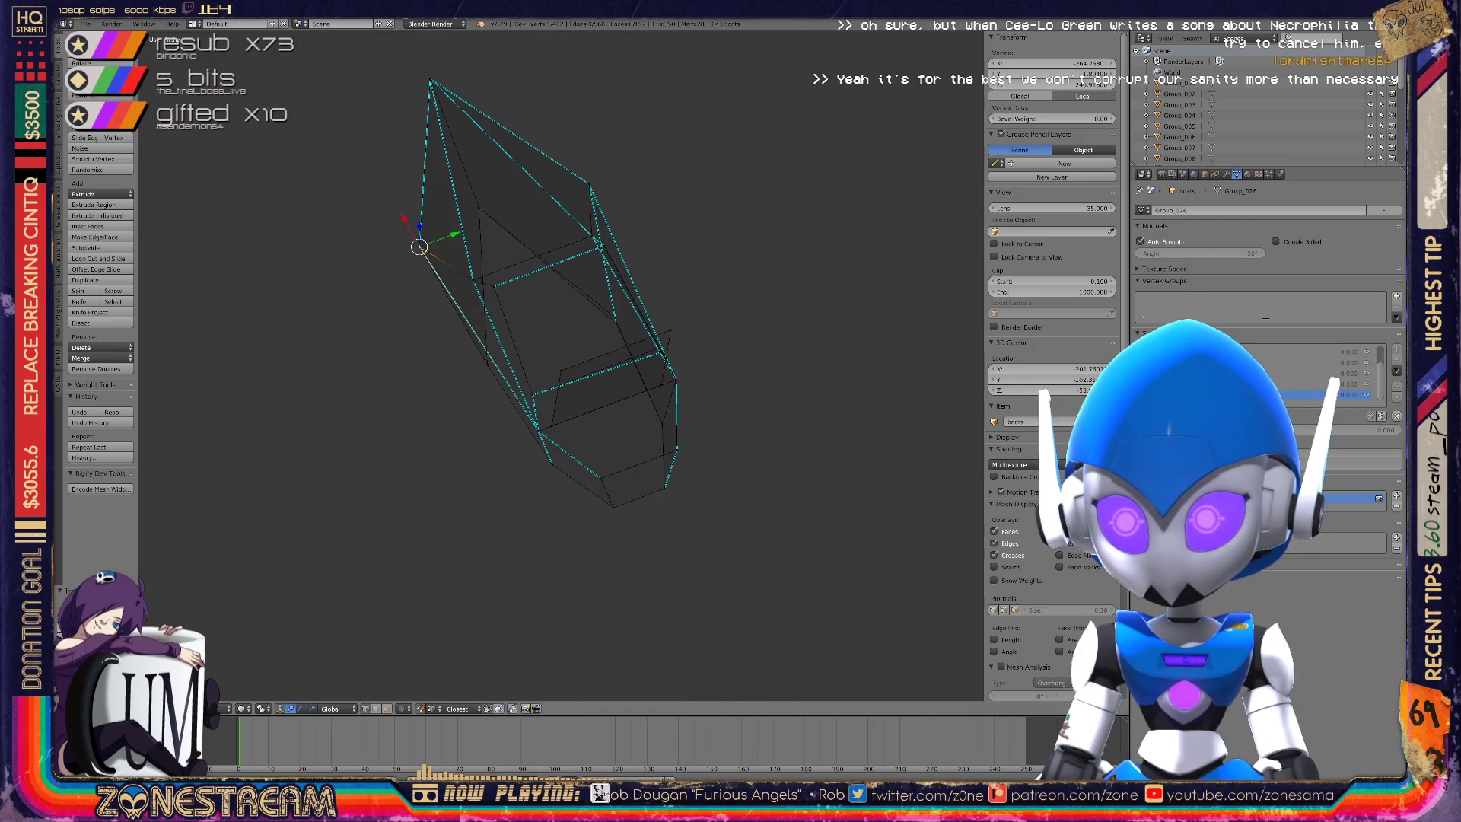
scroll(533, 366, "up", 8)
left_click_drag(502, 365, 497, 340)
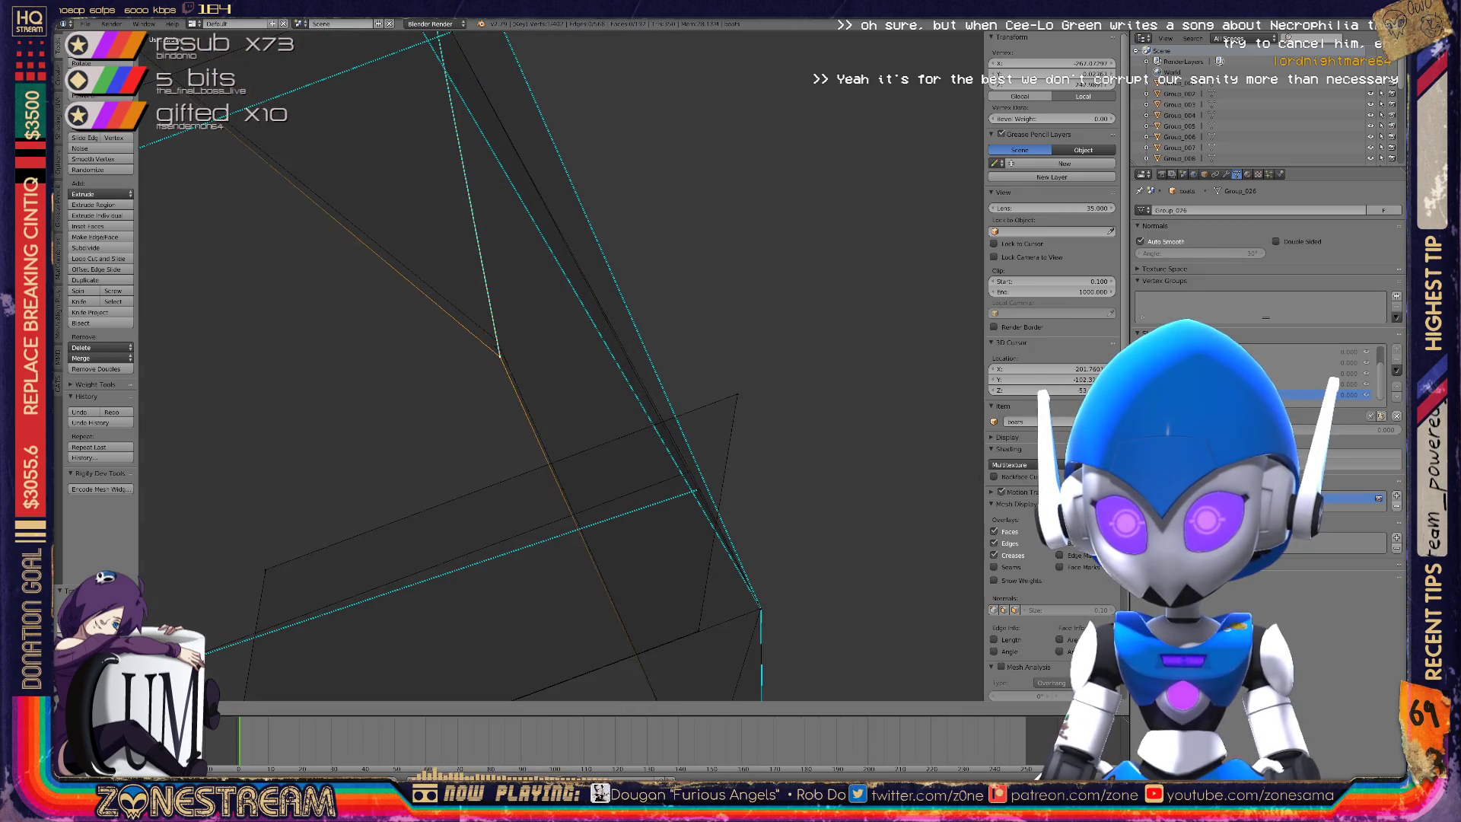
scroll(533, 365, "down", 4)
middle_click_drag(532, 365, 669, 259)
scroll(563, 365, "up", 5)
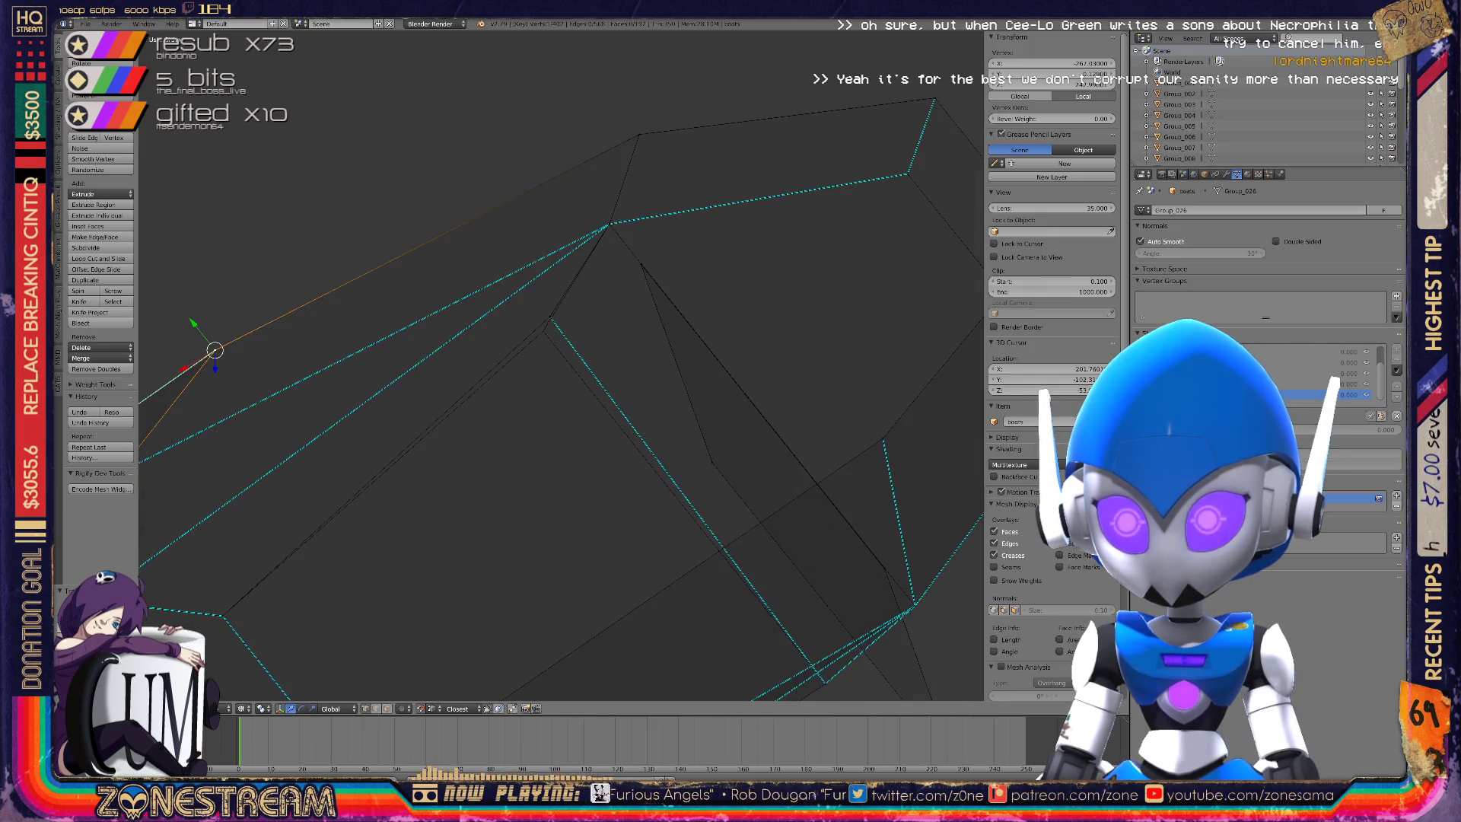
key("g")
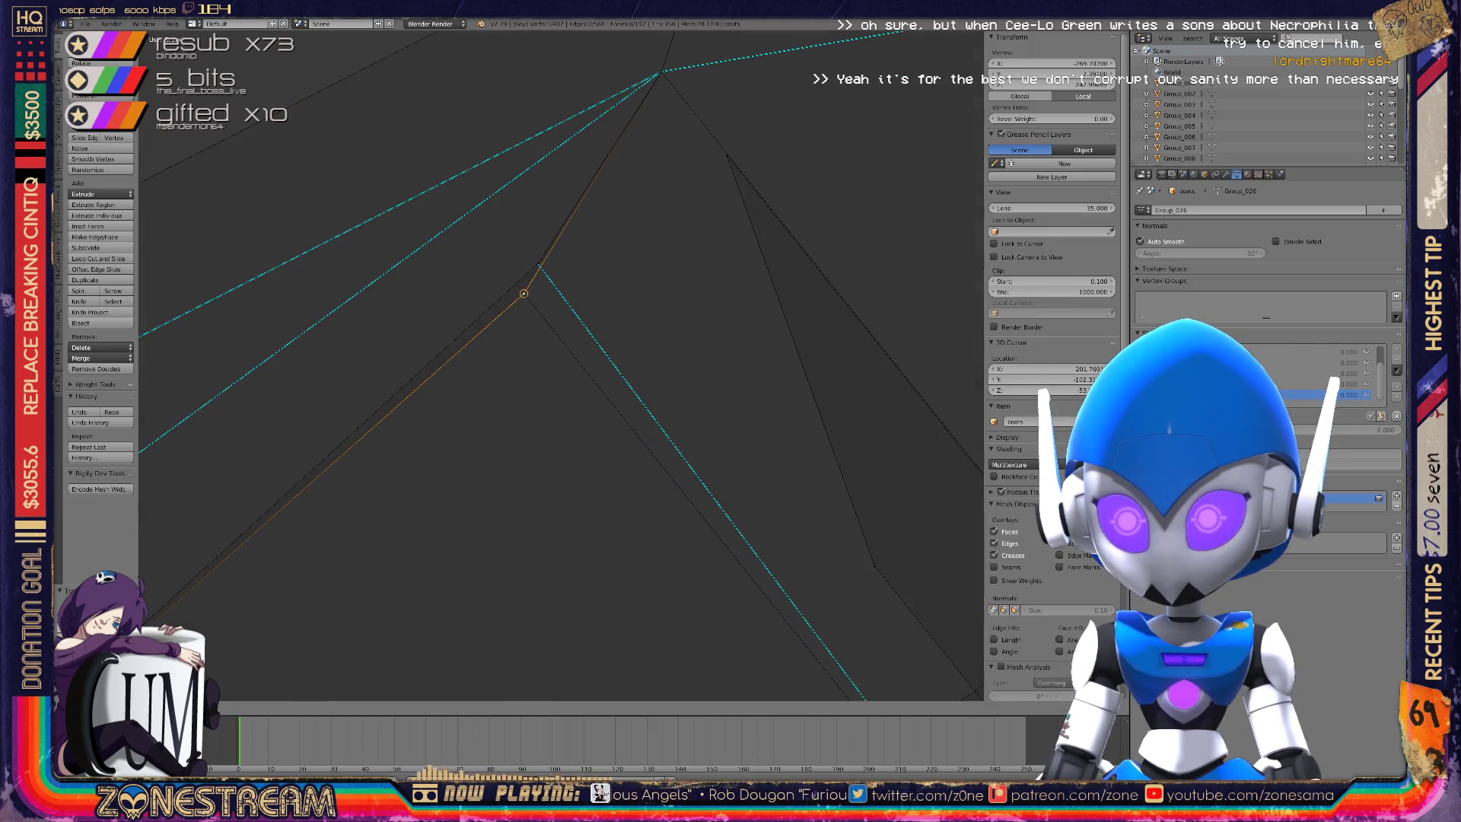
key("Return")
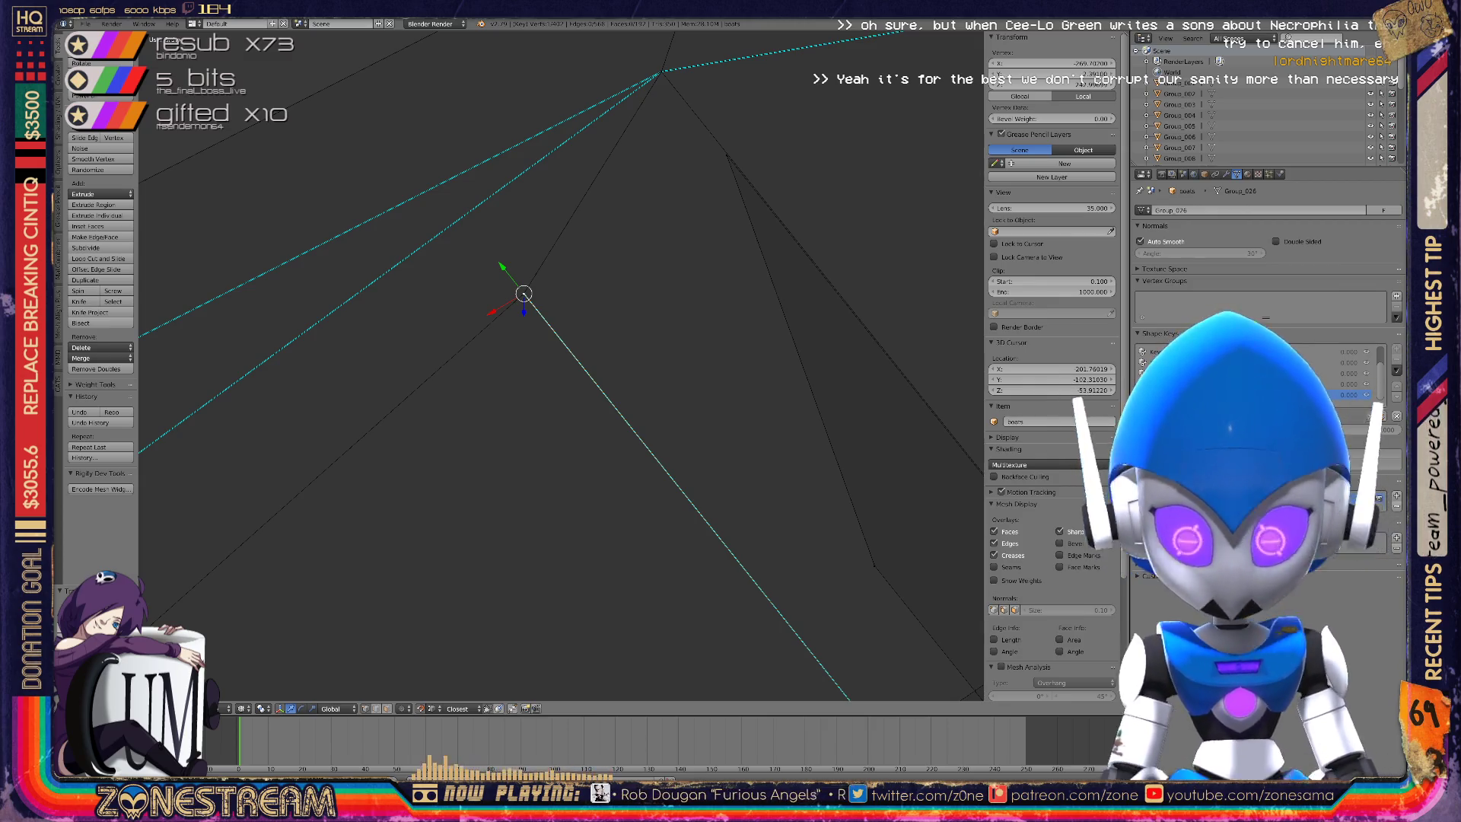
scroll(561, 366, "down", 7)
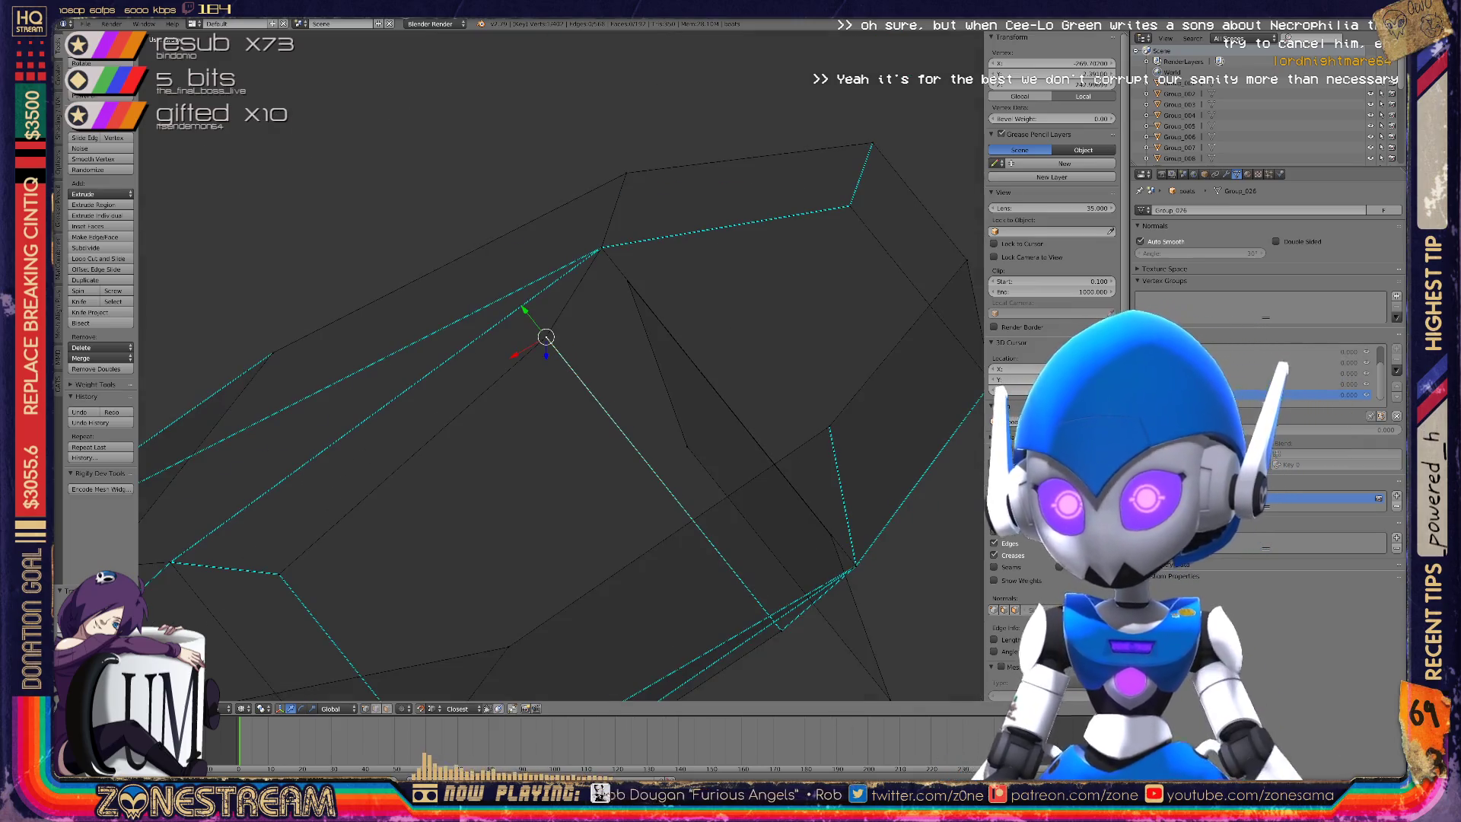
mouse_move(551, 346)
middle_mouse_down()
mouse_move(562, 300)
mouse_move(533, 434)
mouse_move(555, 423)
mouse_move(564, 441)
middle_mouse_up()
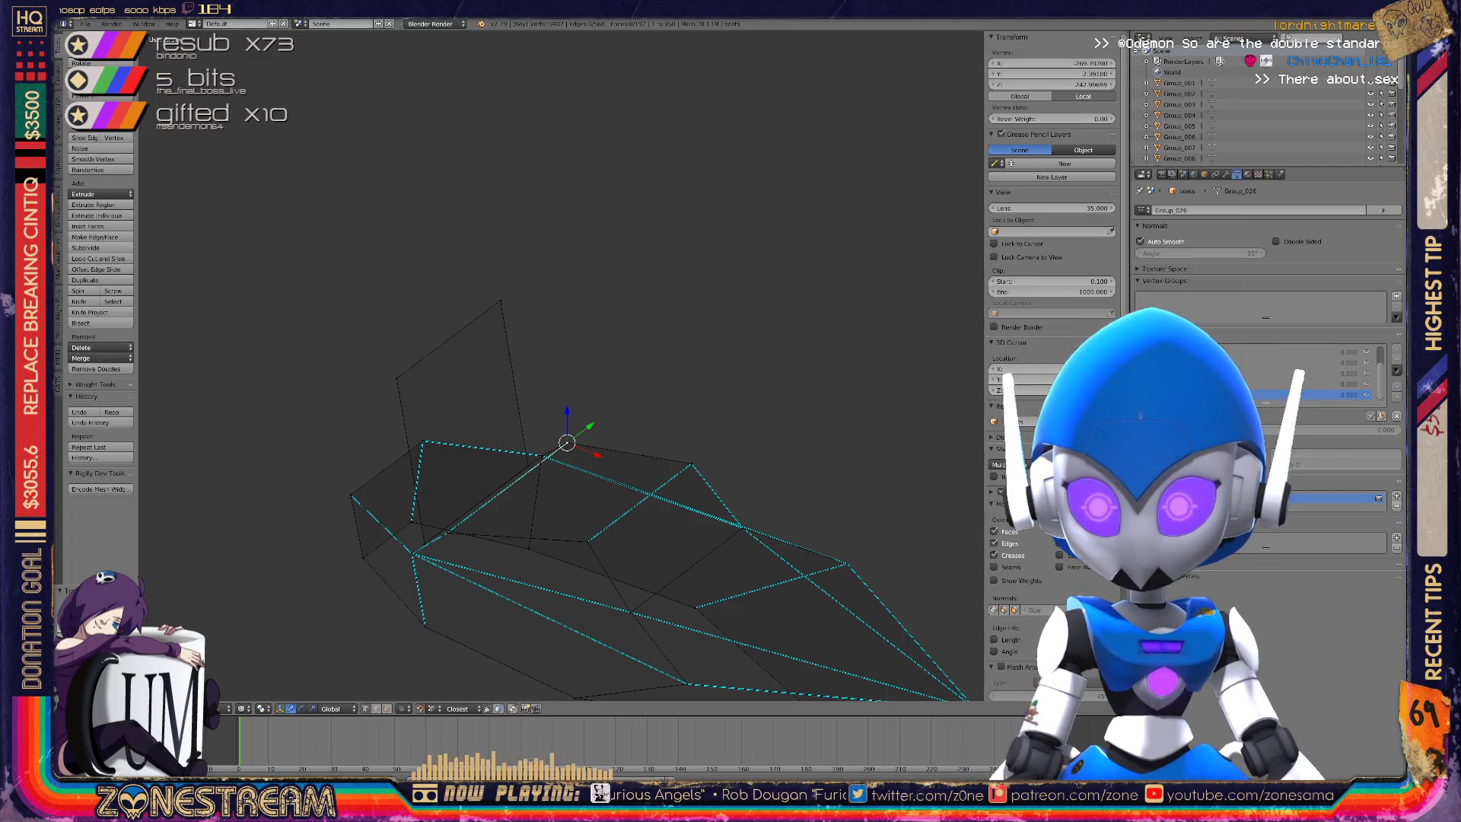
Move the mesh corner vertex up and left, then onto the lower corner.
mouse_move(567, 443)
middle_mouse_down()
mouse_move(512, 335)
mouse_move(489, 228)
mouse_move(511, 225)
mouse_move(490, 231)
mouse_move(454, 298)
mouse_move(467, 238)
mouse_move(509, 235)
mouse_move(522, 259)
mouse_move(518, 234)
mouse_move(533, 251)
mouse_move(548, 229)
mouse_move(620, 326)
middle_mouse_up()
scroll(561, 366, "down", 5)
scroll(561, 365, "up", 6)
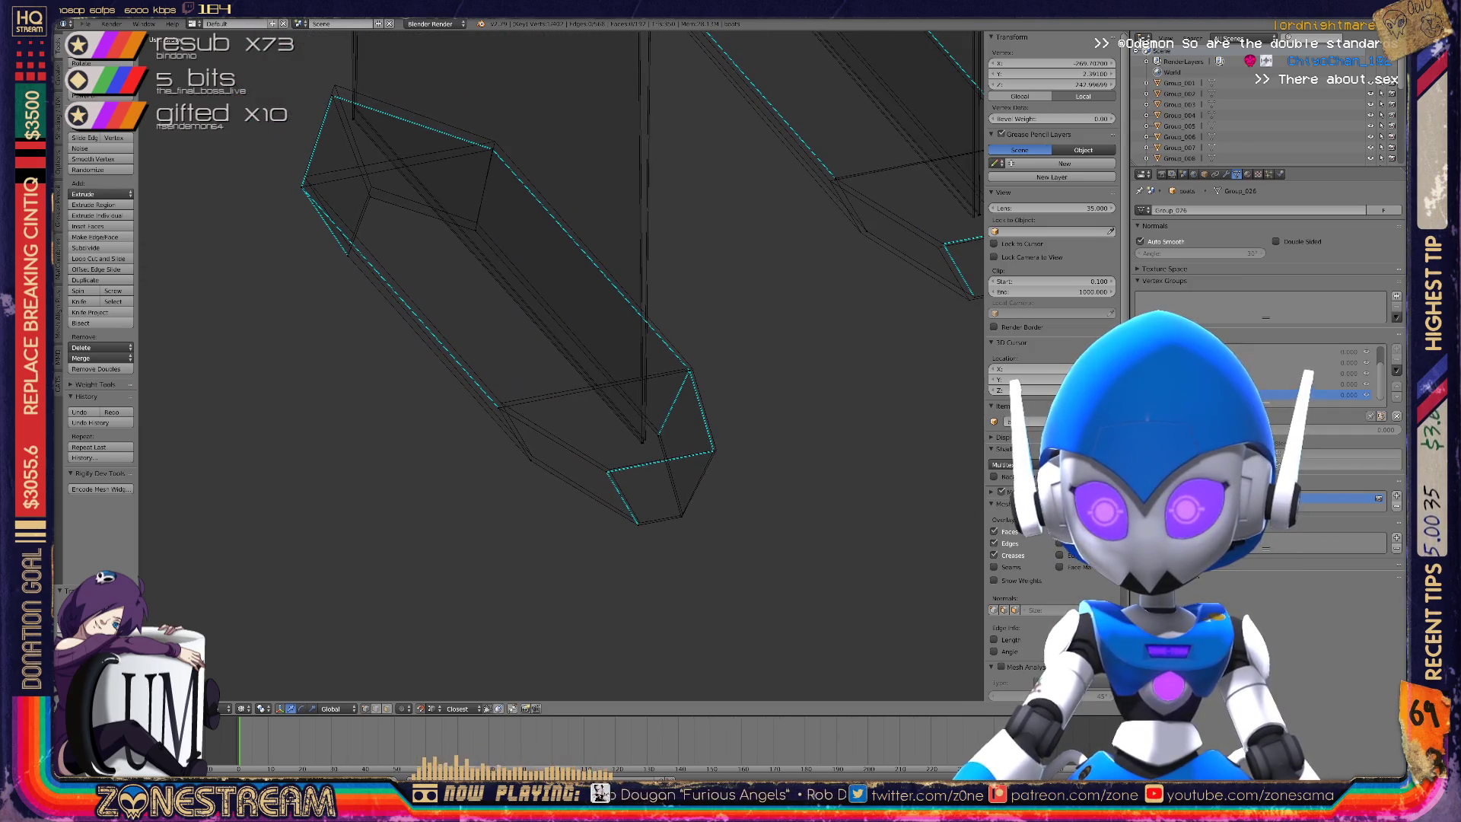
right_click(530, 460)
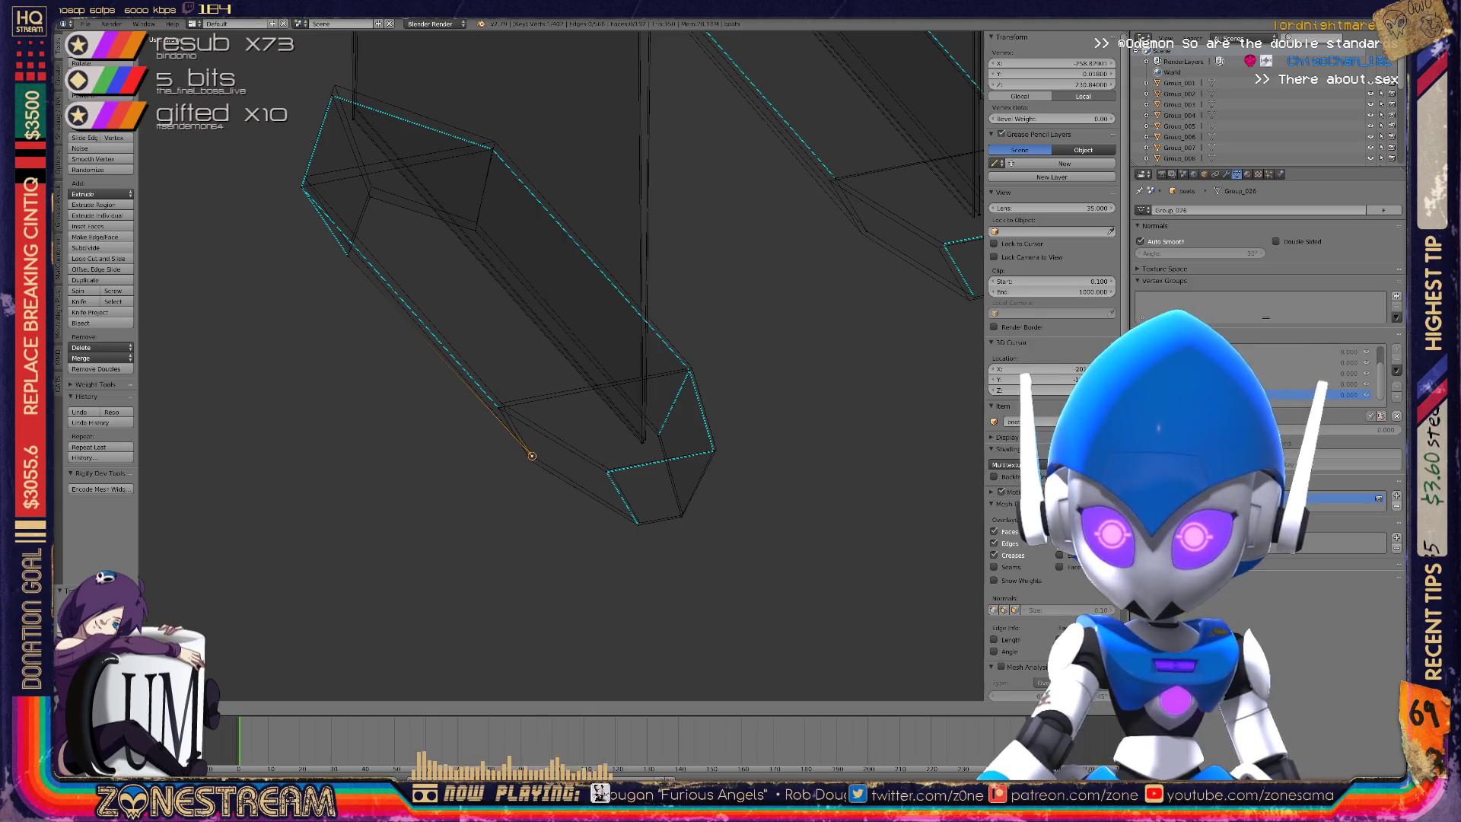
right_click(532, 456)
mouse_move(531, 457)
right_mouse_down()
mouse_move(501, 403)
mouse_move(609, 470)
right_mouse_up()
right_click(501, 403)
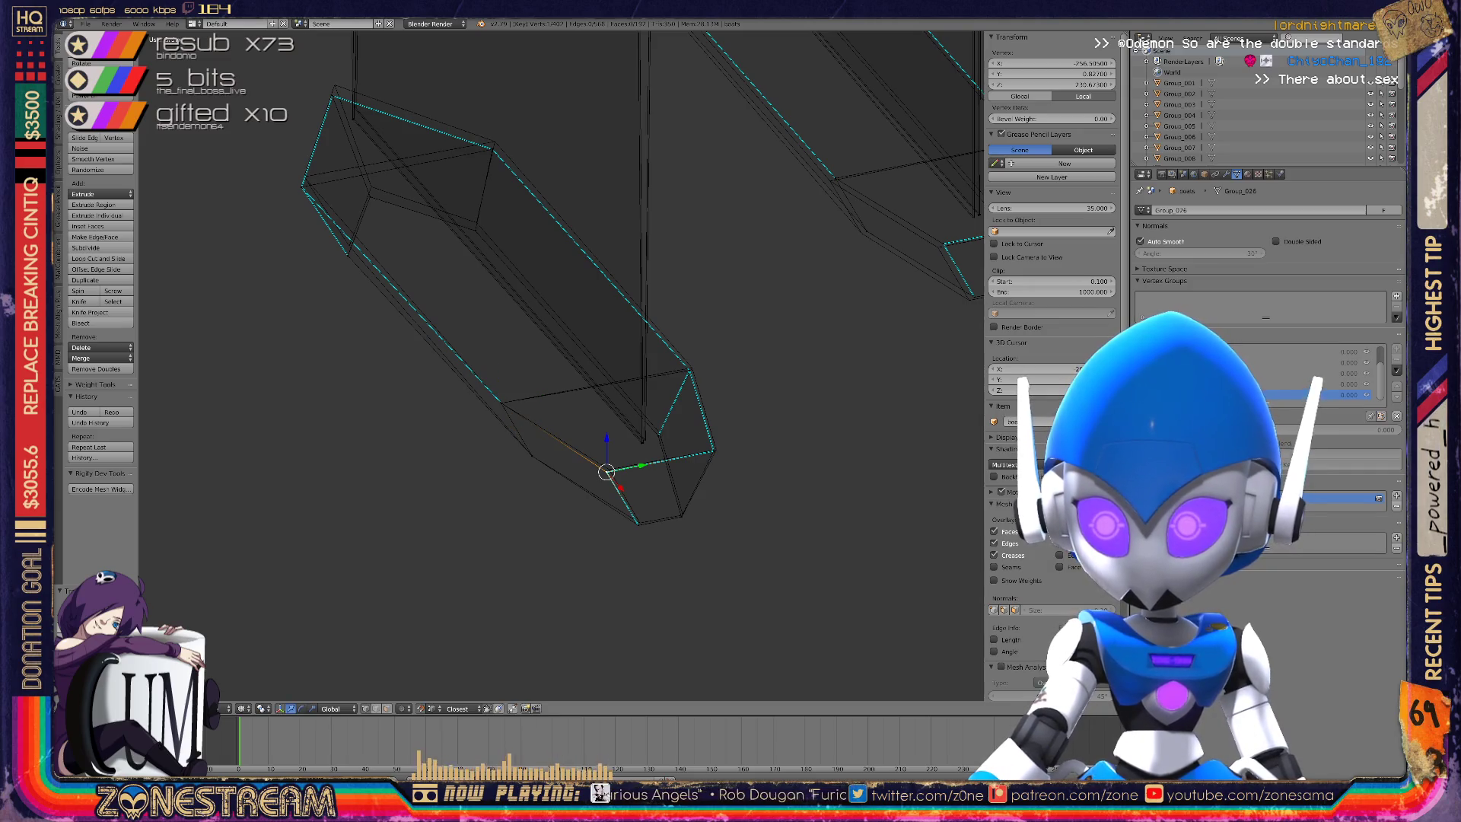
scroll(653, 526, "up", 4)
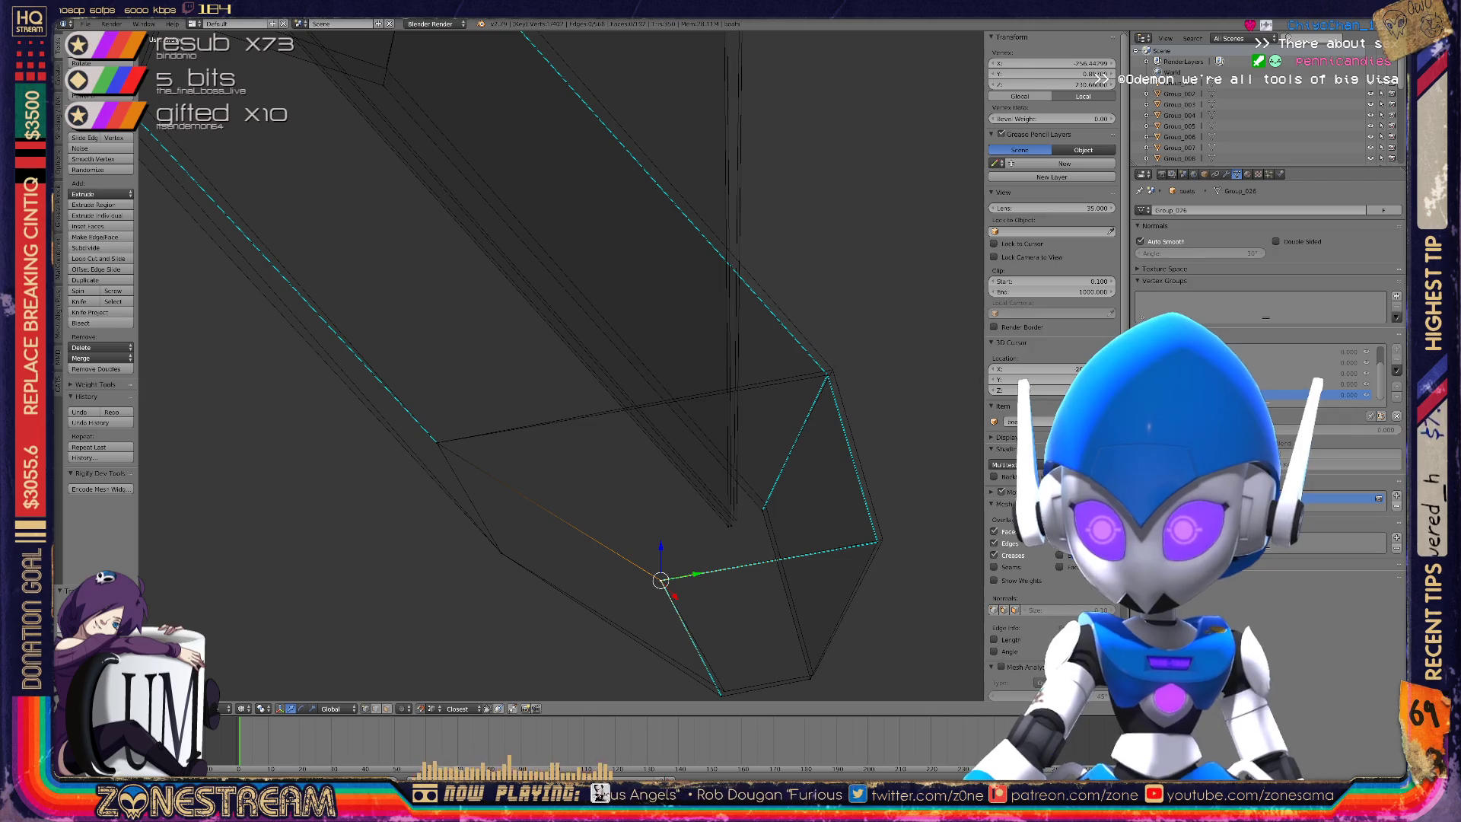
right_click_drag(565, 413, 629, 523)
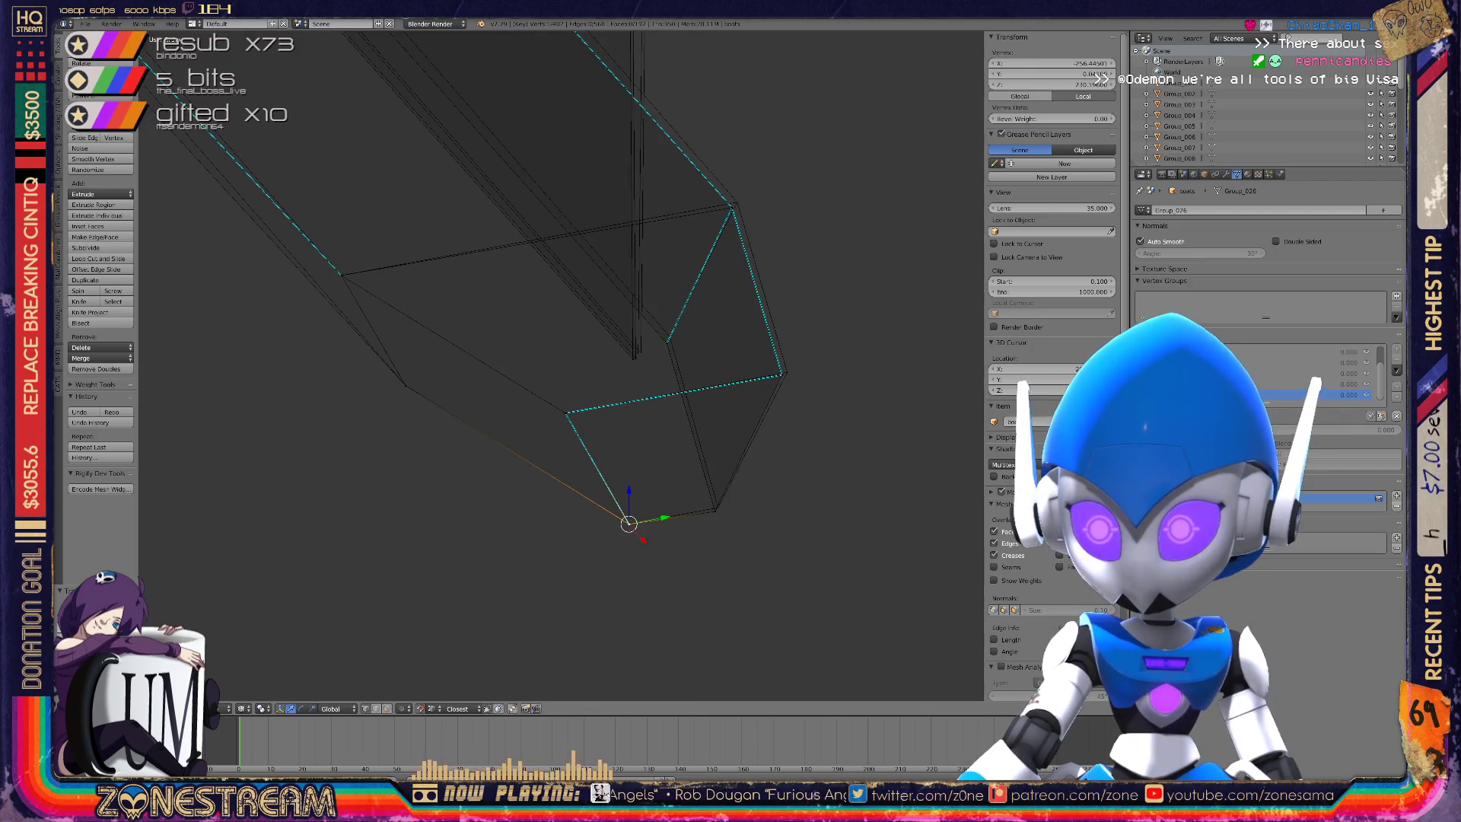
Select the corner, top and inner vertices along the hull end.
right_click(716, 508)
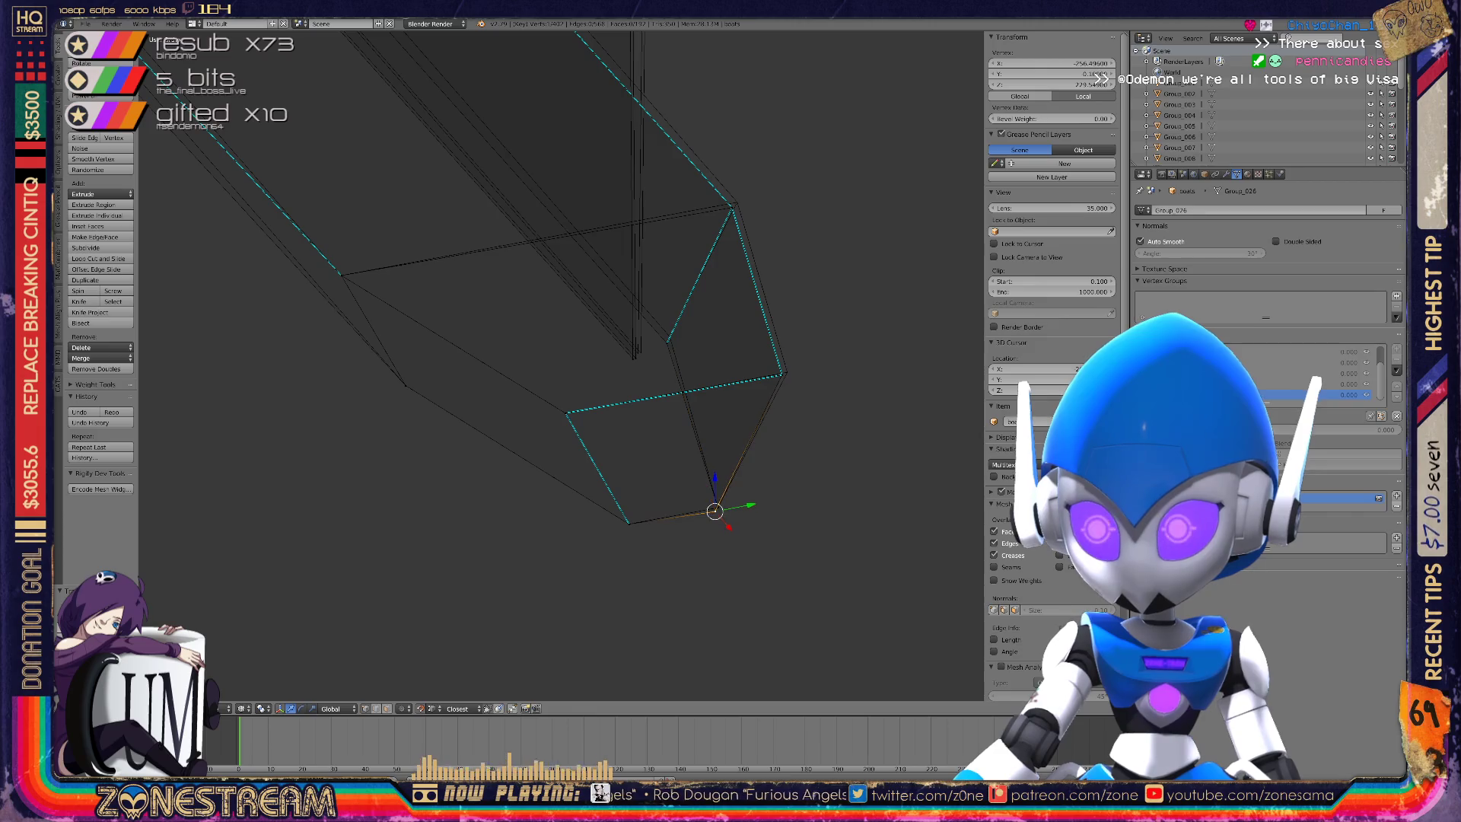
right_click(785, 373)
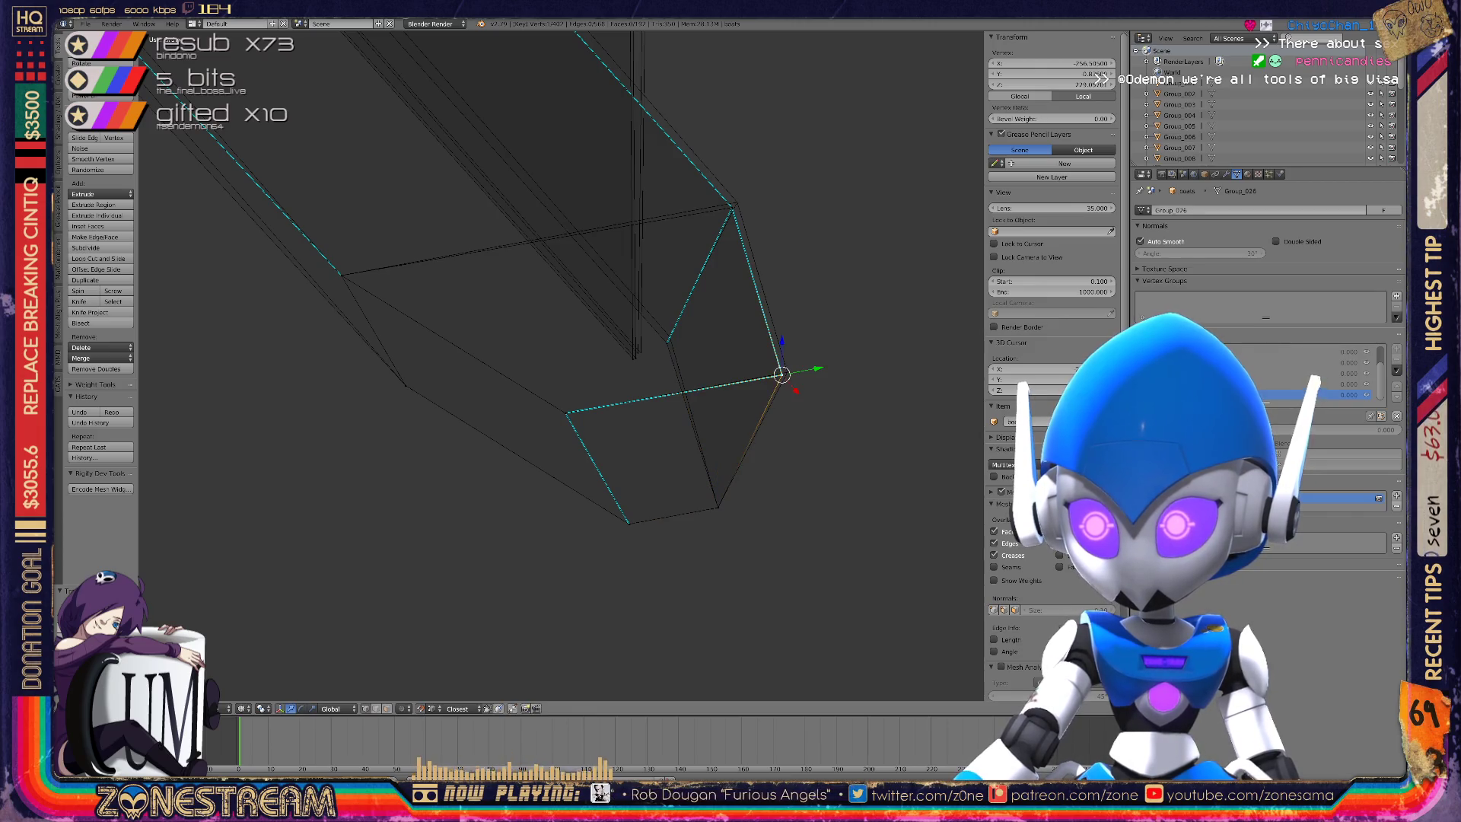
right_click(669, 336)
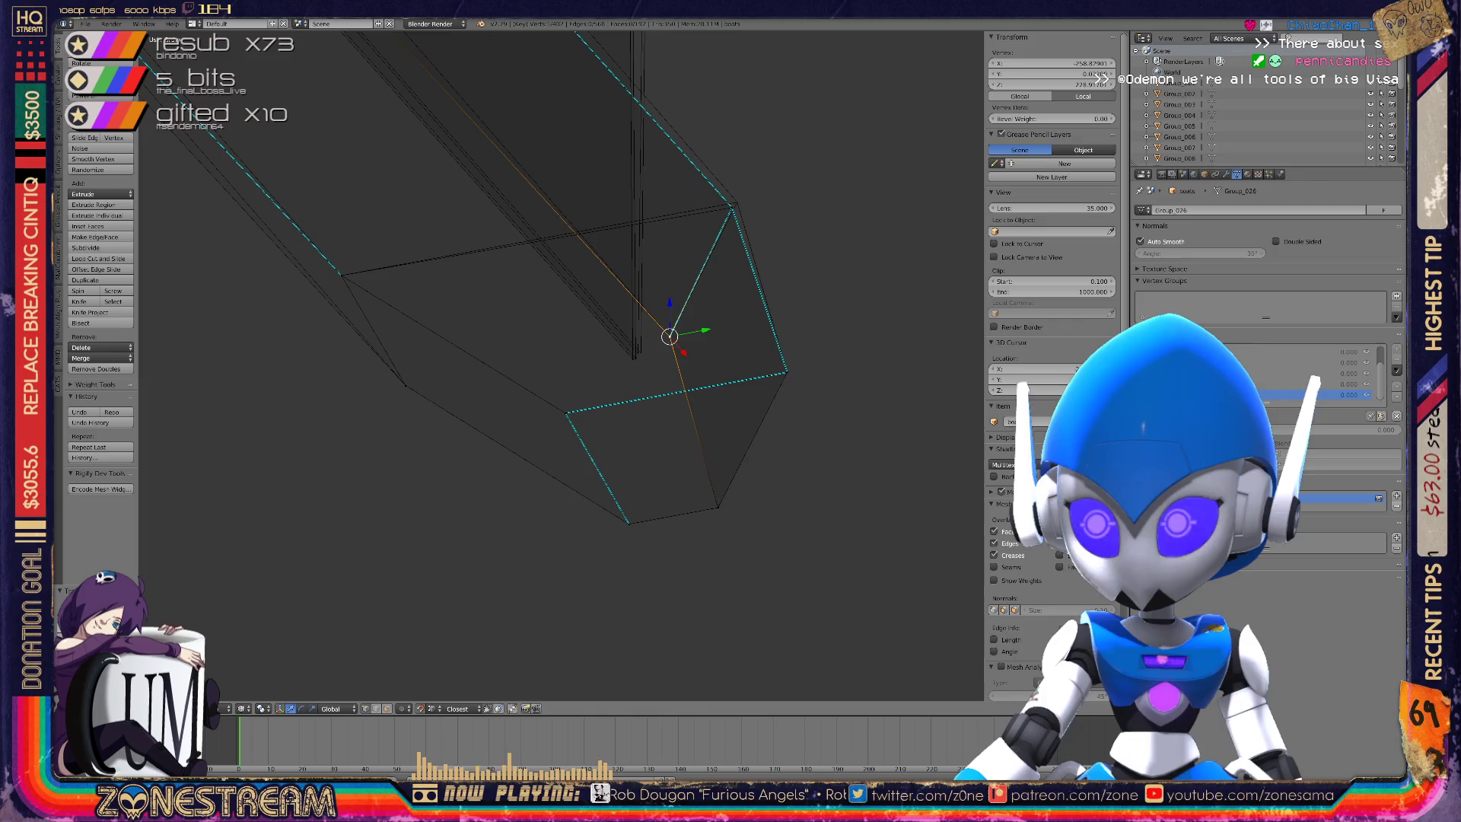
right_click(737, 202)
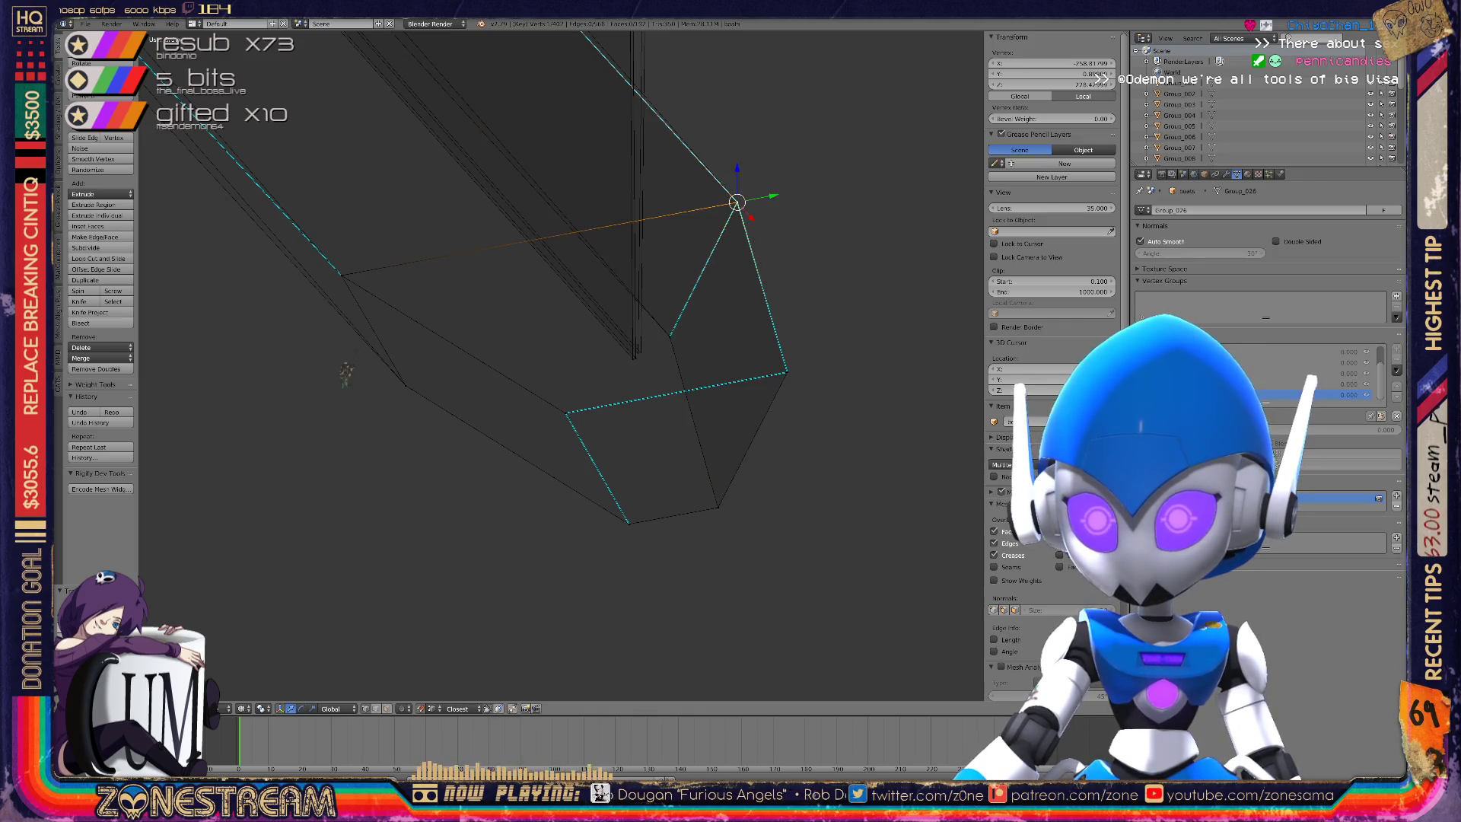
right_click(641, 352)
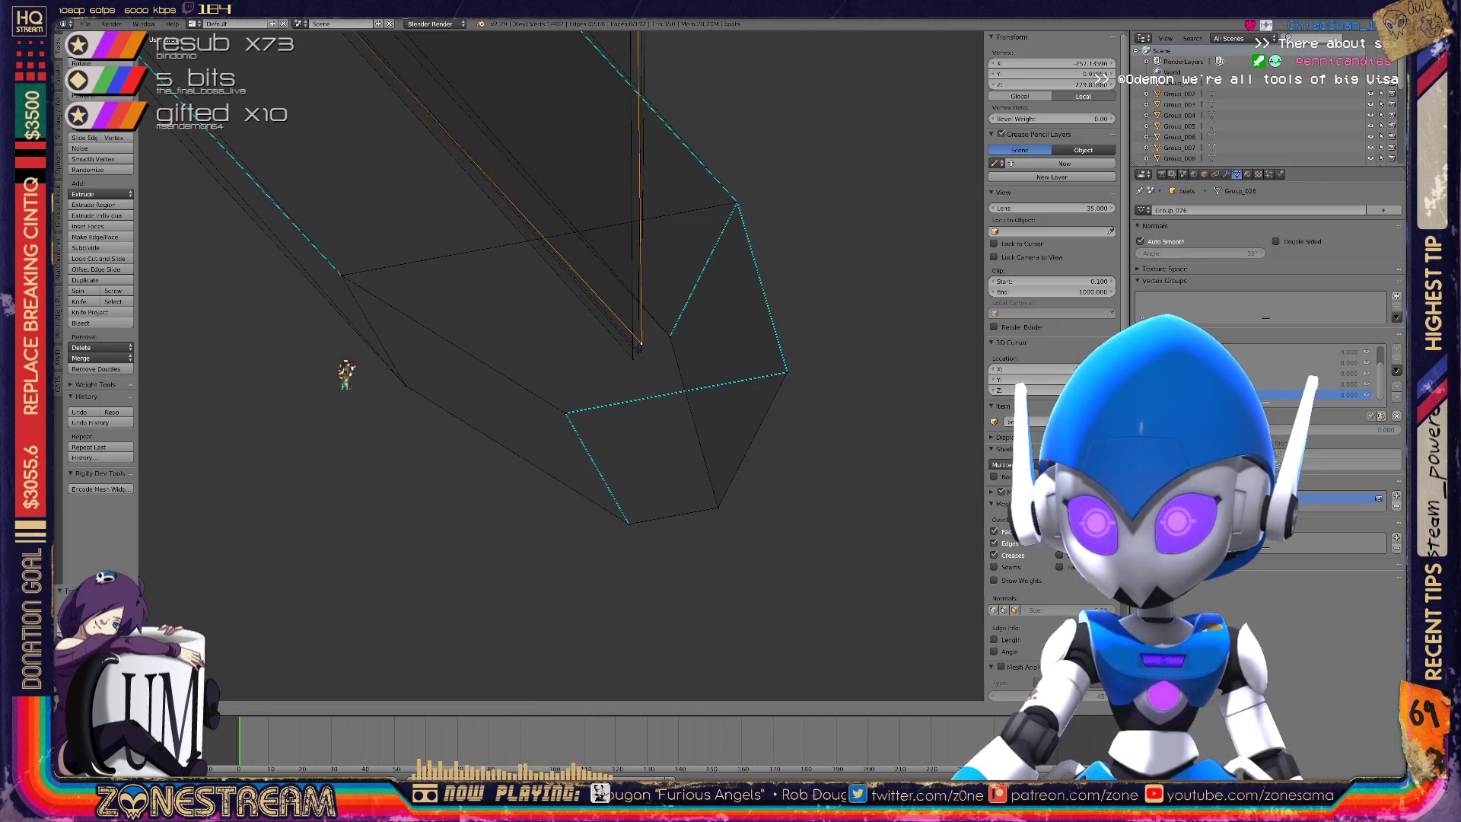
mouse_move(347, 352)
middle_mouse_down()
mouse_move(346, 258)
mouse_move(426, 289)
middle_mouse_up()
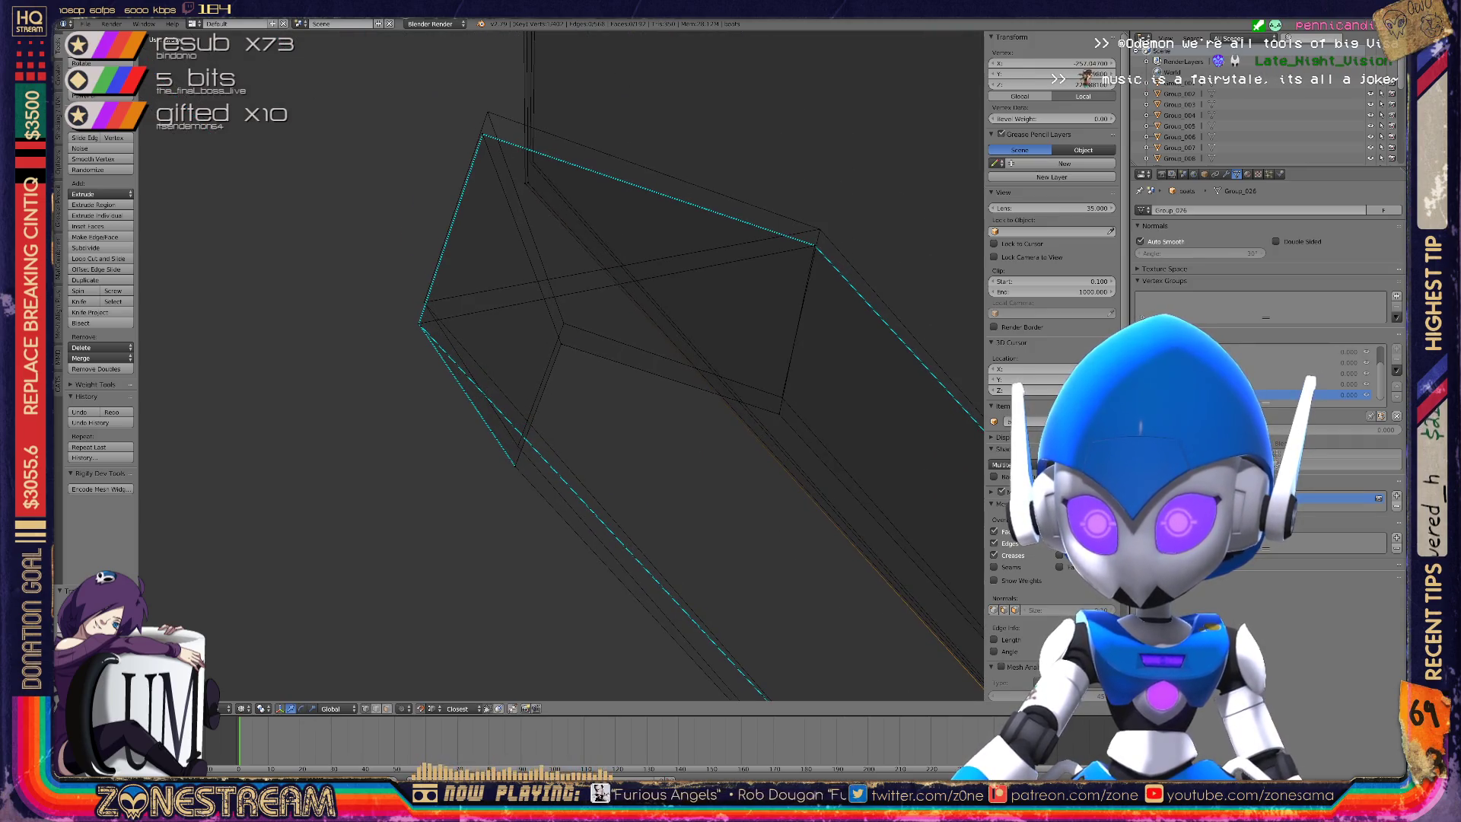
Select the right corner vertex of the hull's upper face and move it.
right_click(563, 323)
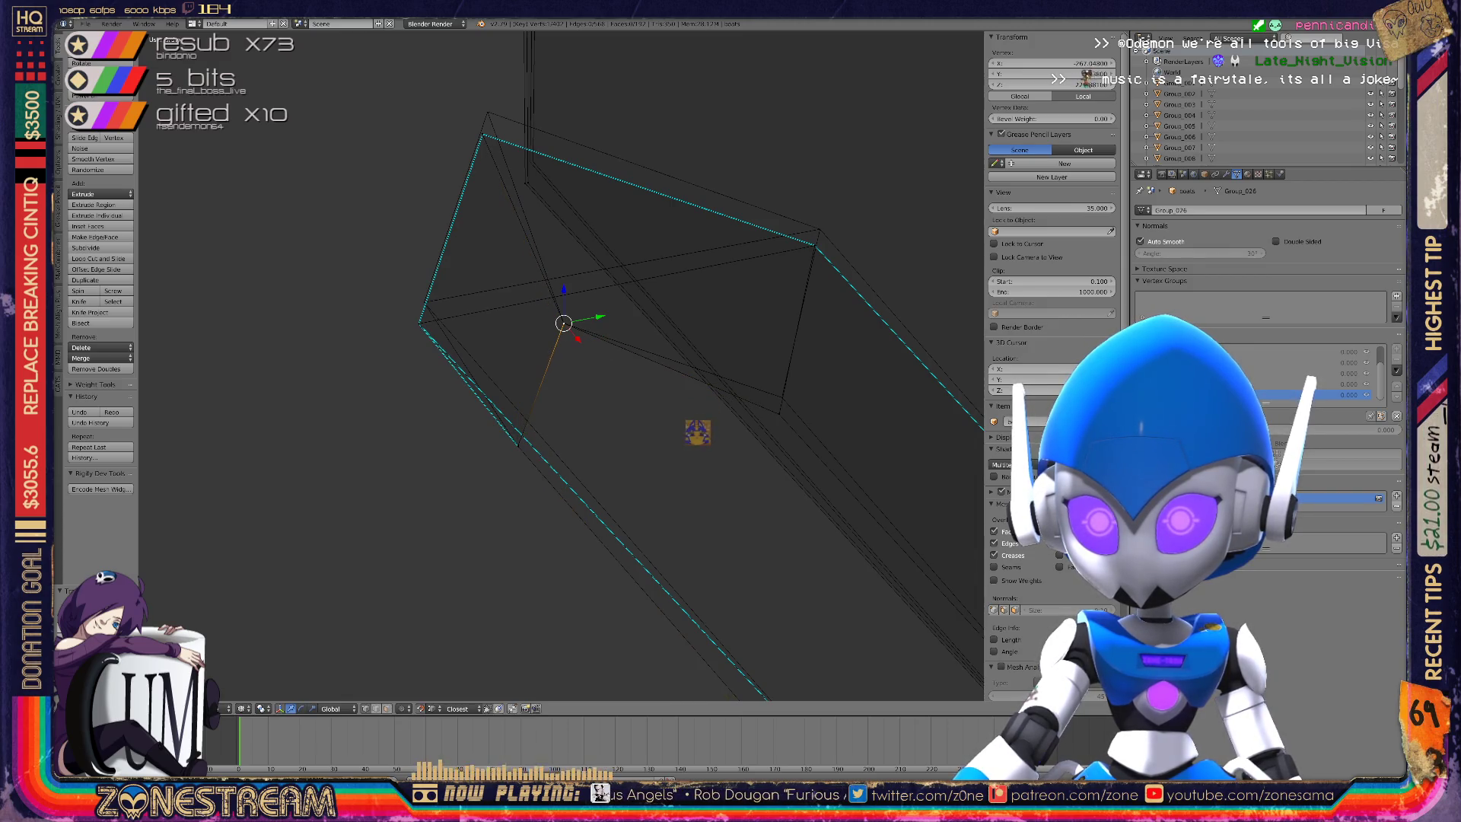
right_click(424, 302)
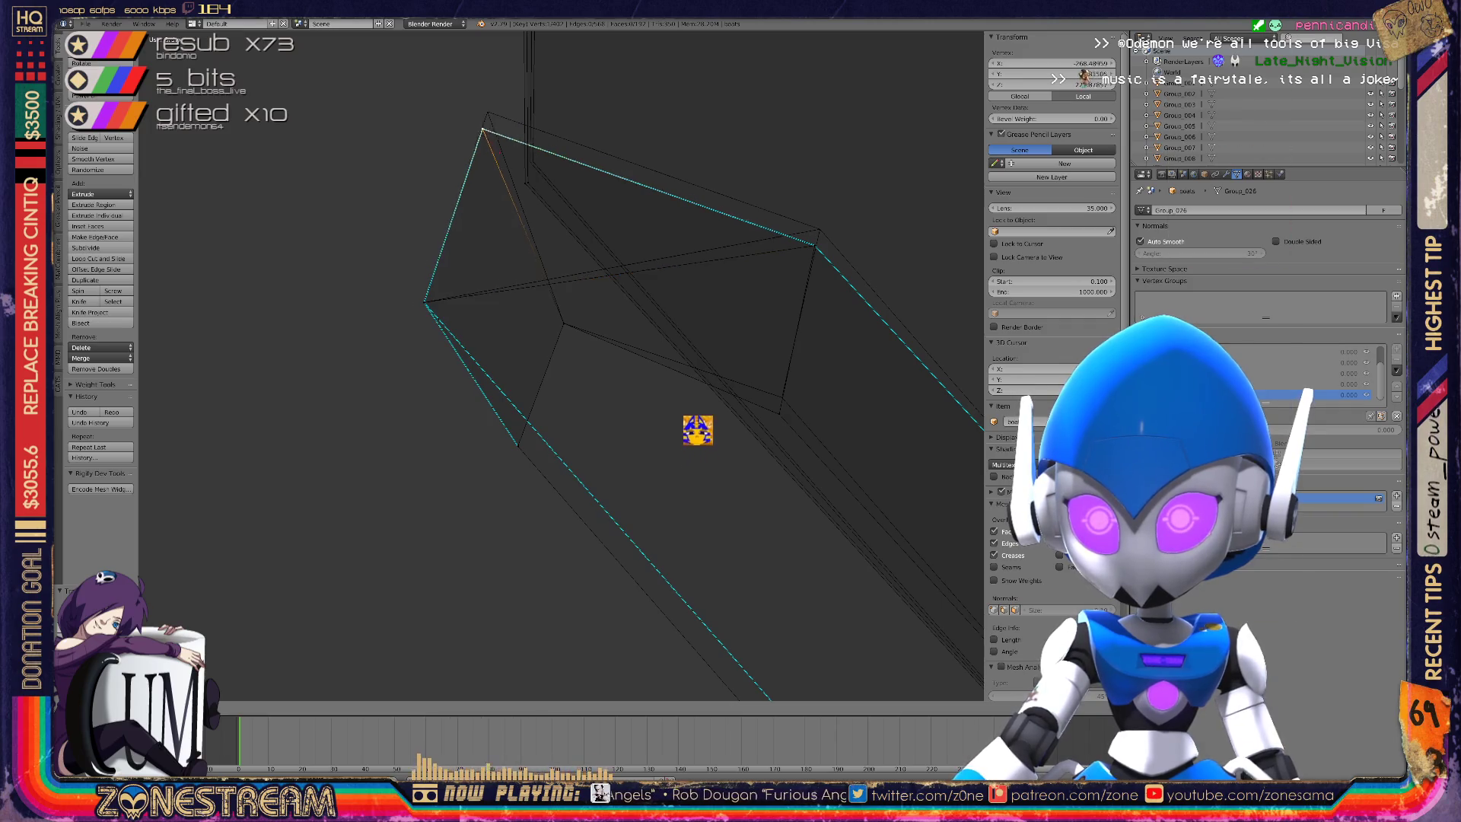
right_click(487, 113)
right_click(779, 414)
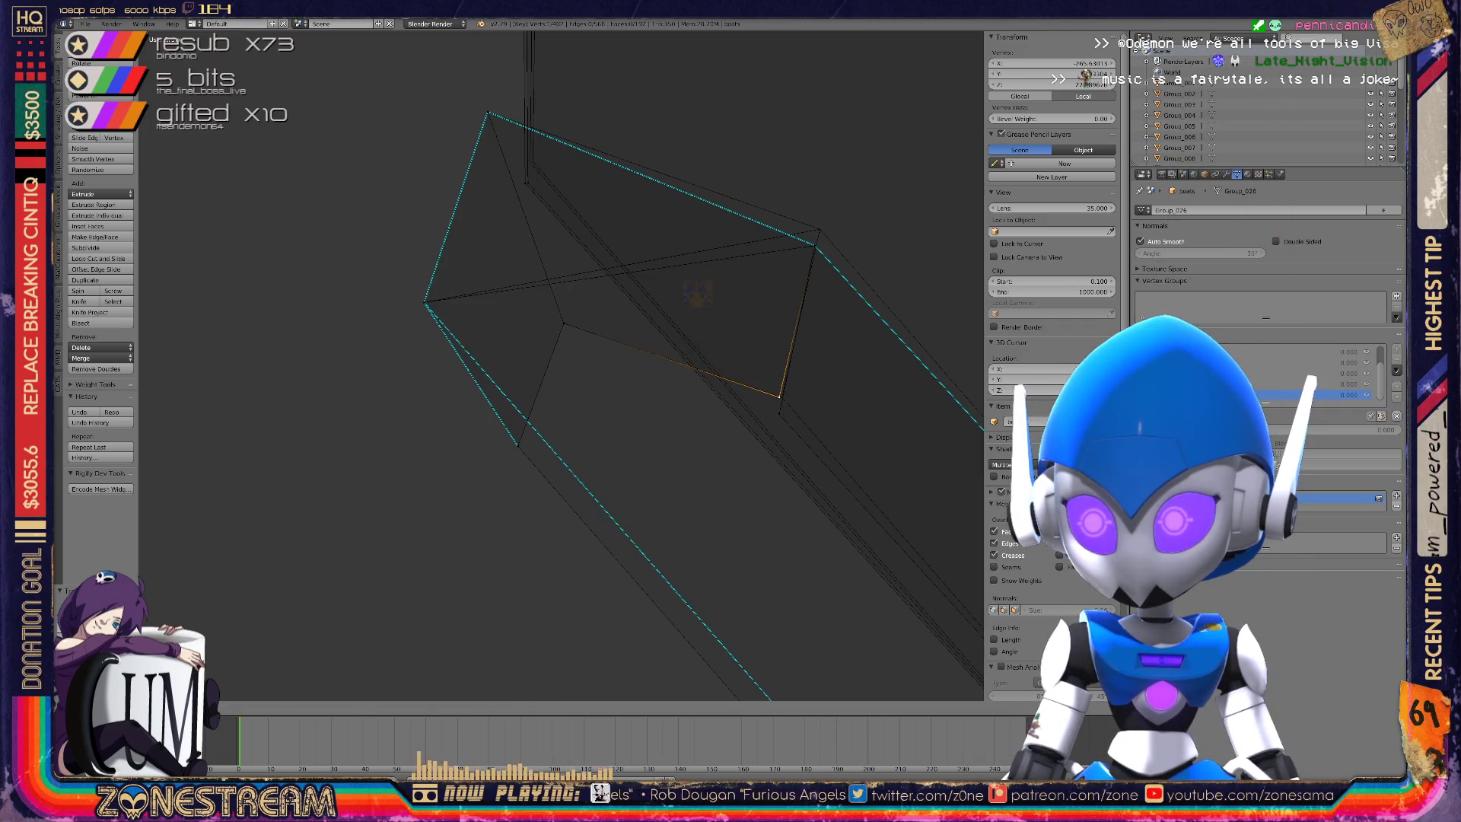
right_click(779, 414)
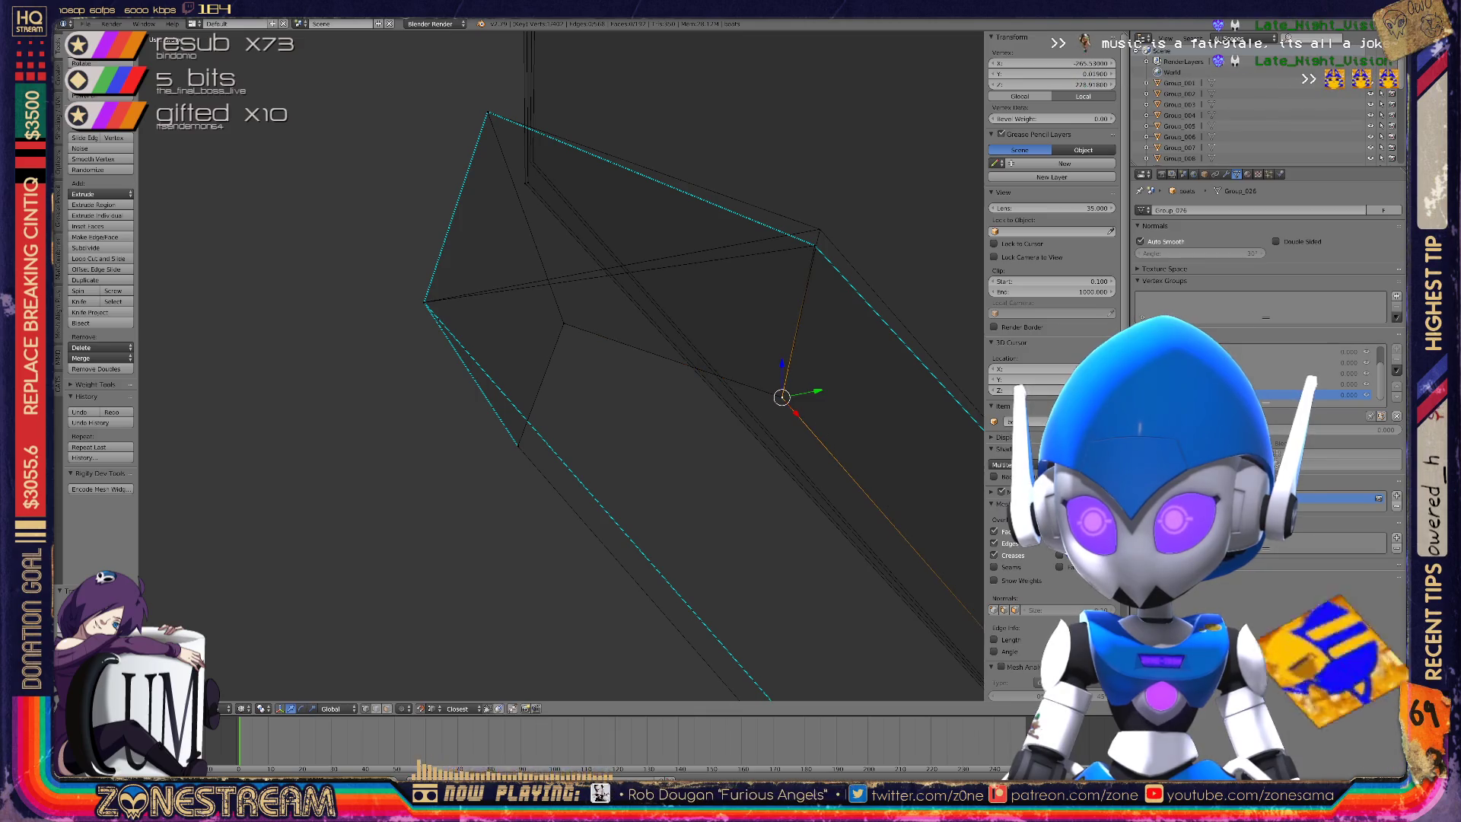
right_click(819, 229)
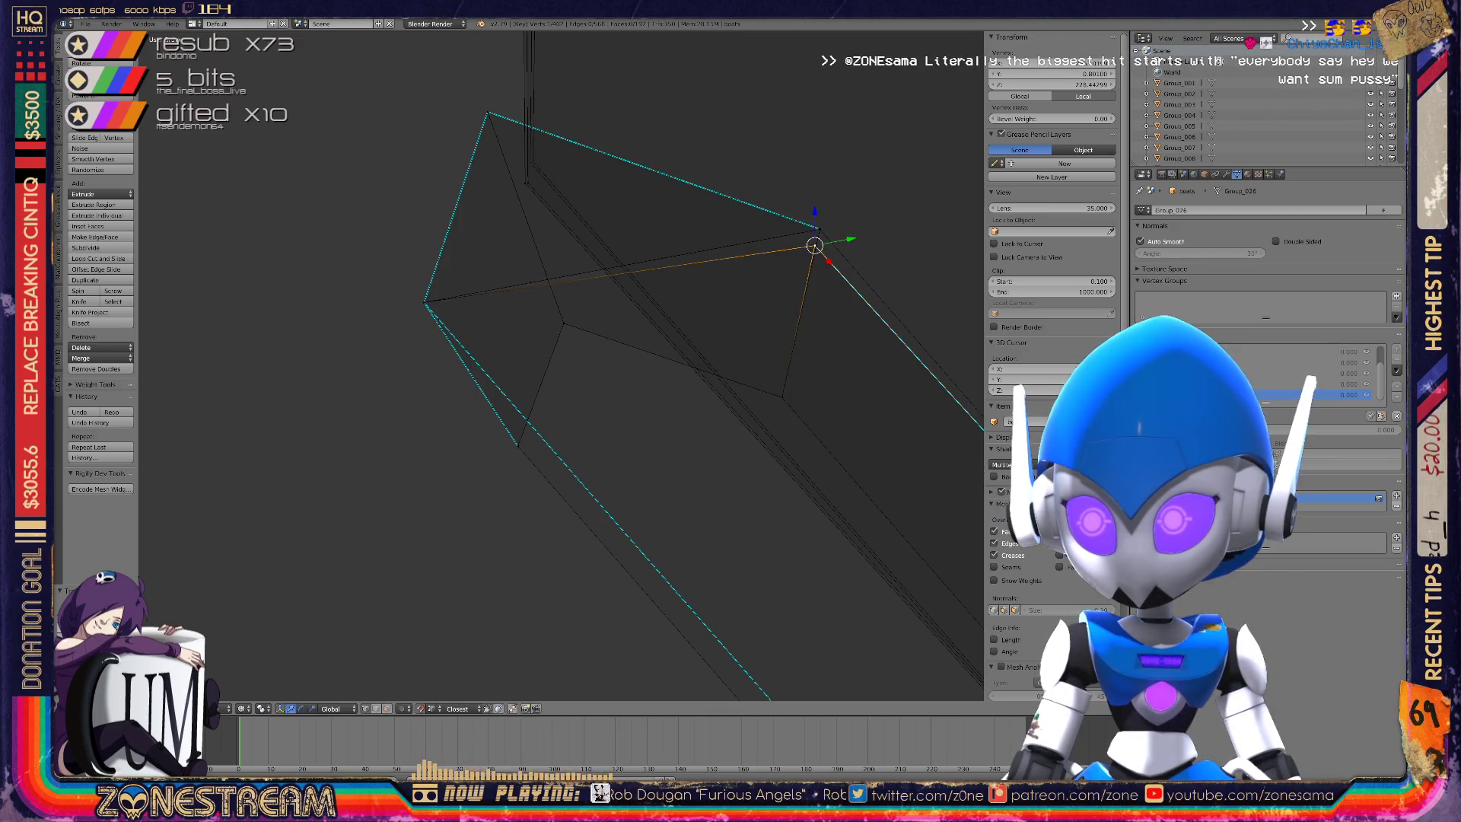
middle_click_drag(819, 228, 655, 304)
key("g")
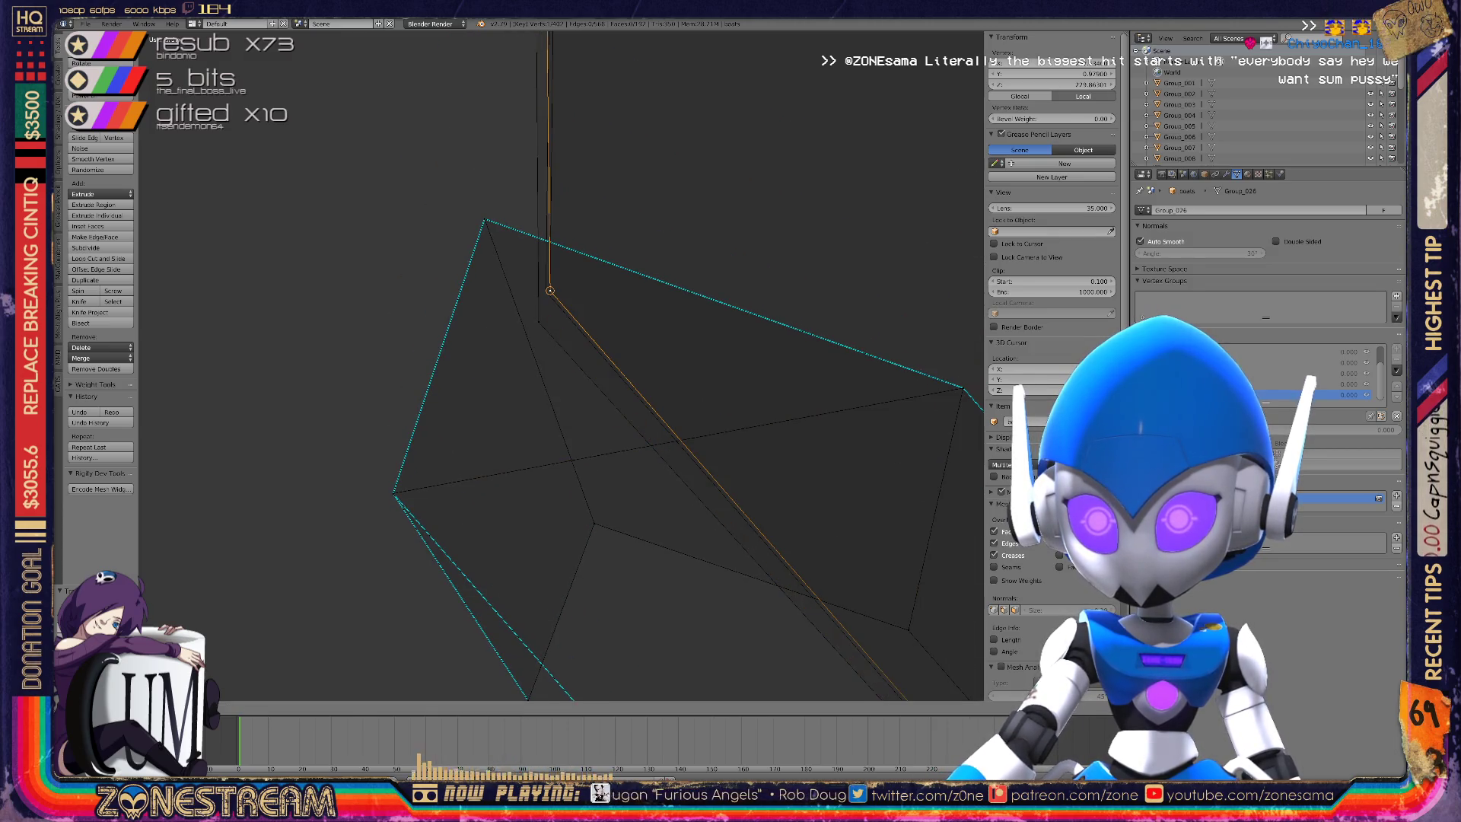
key("Return")
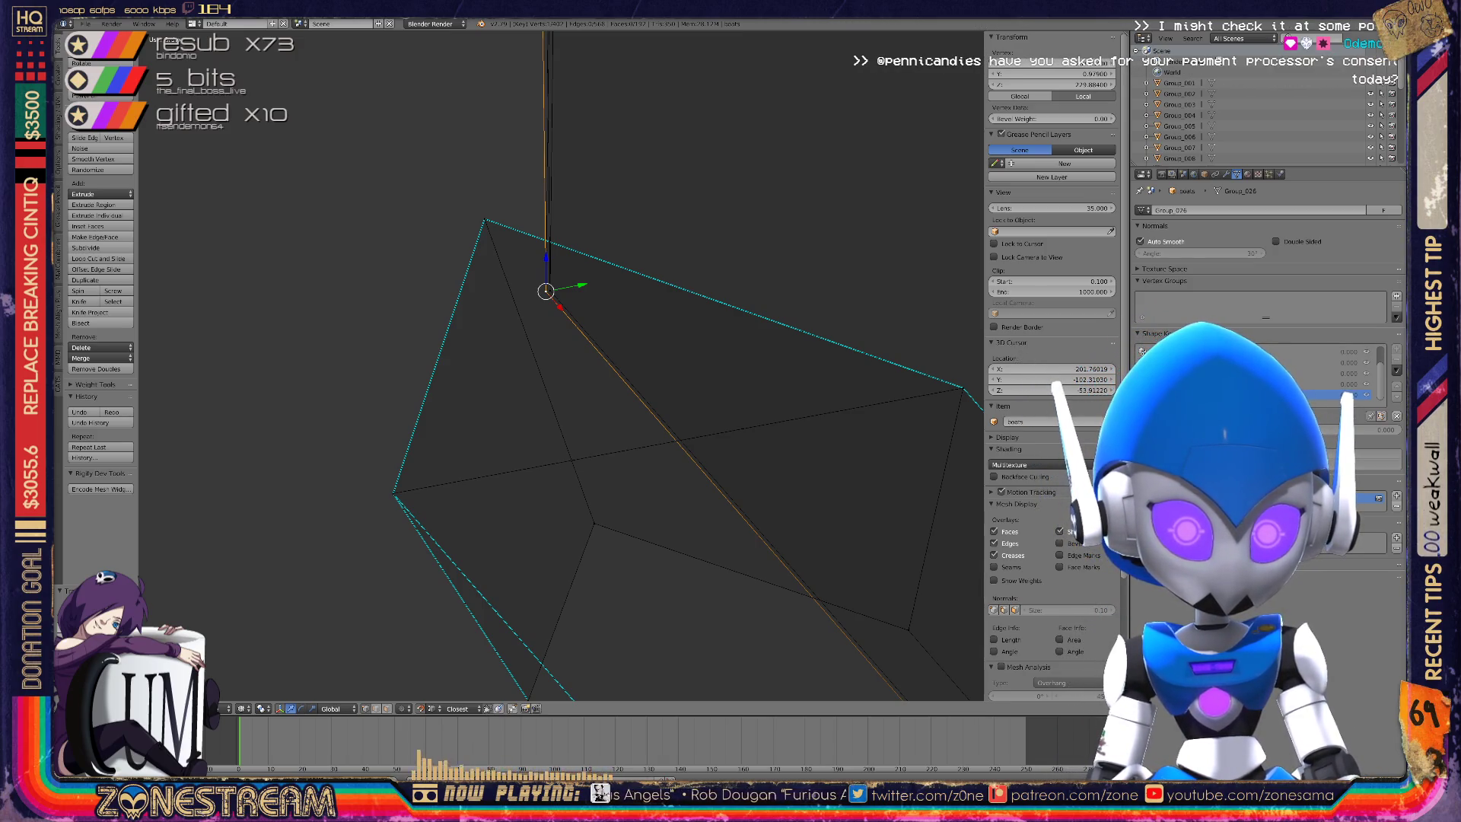
Move the corner vertex at the long edge's bottom right, then slightly left.
scroll(559, 365, "down", 5)
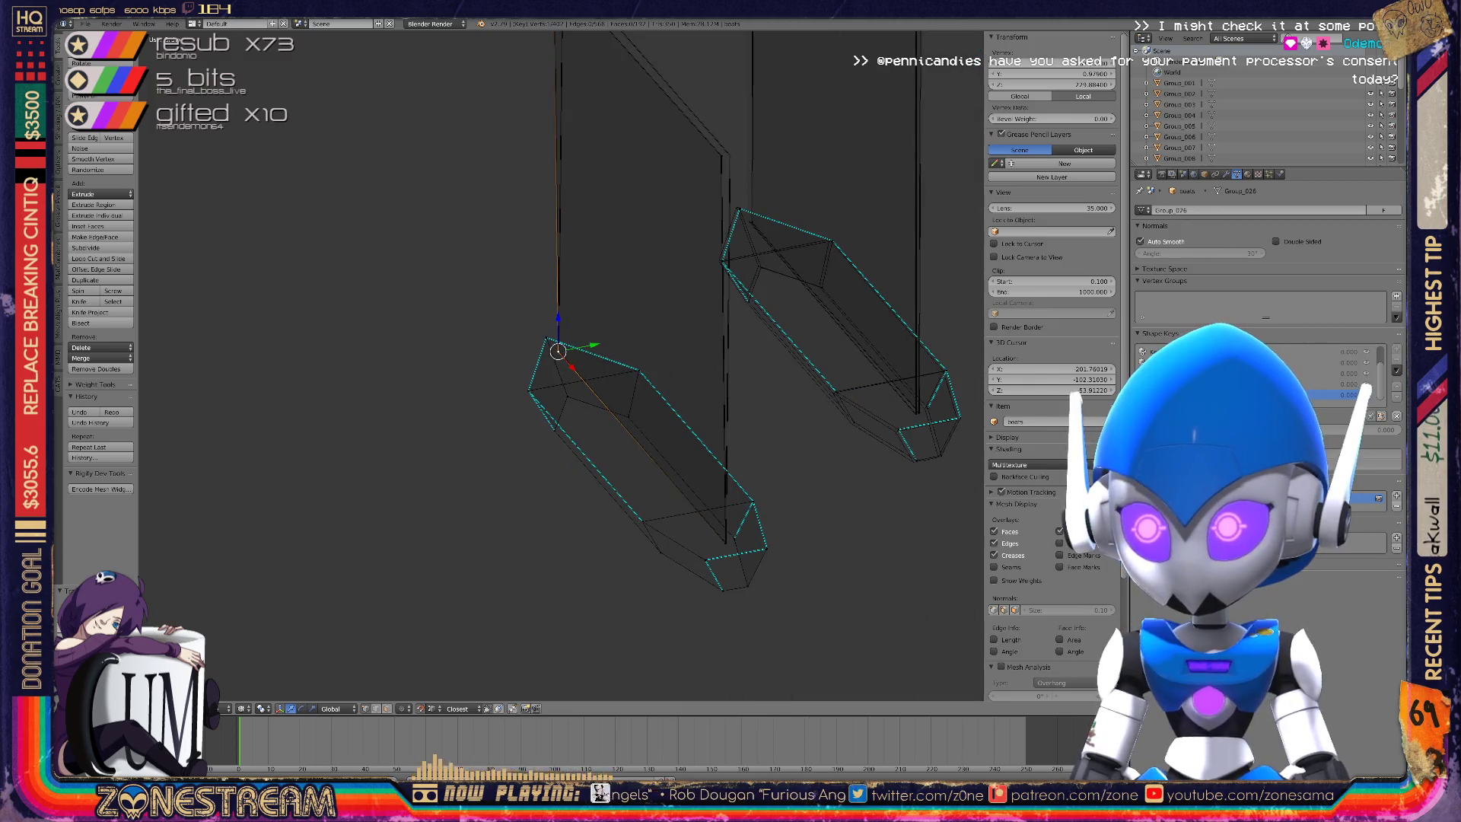
middle_click_drag(559, 365, 502, 350)
scroll(502, 350, "up", 5)
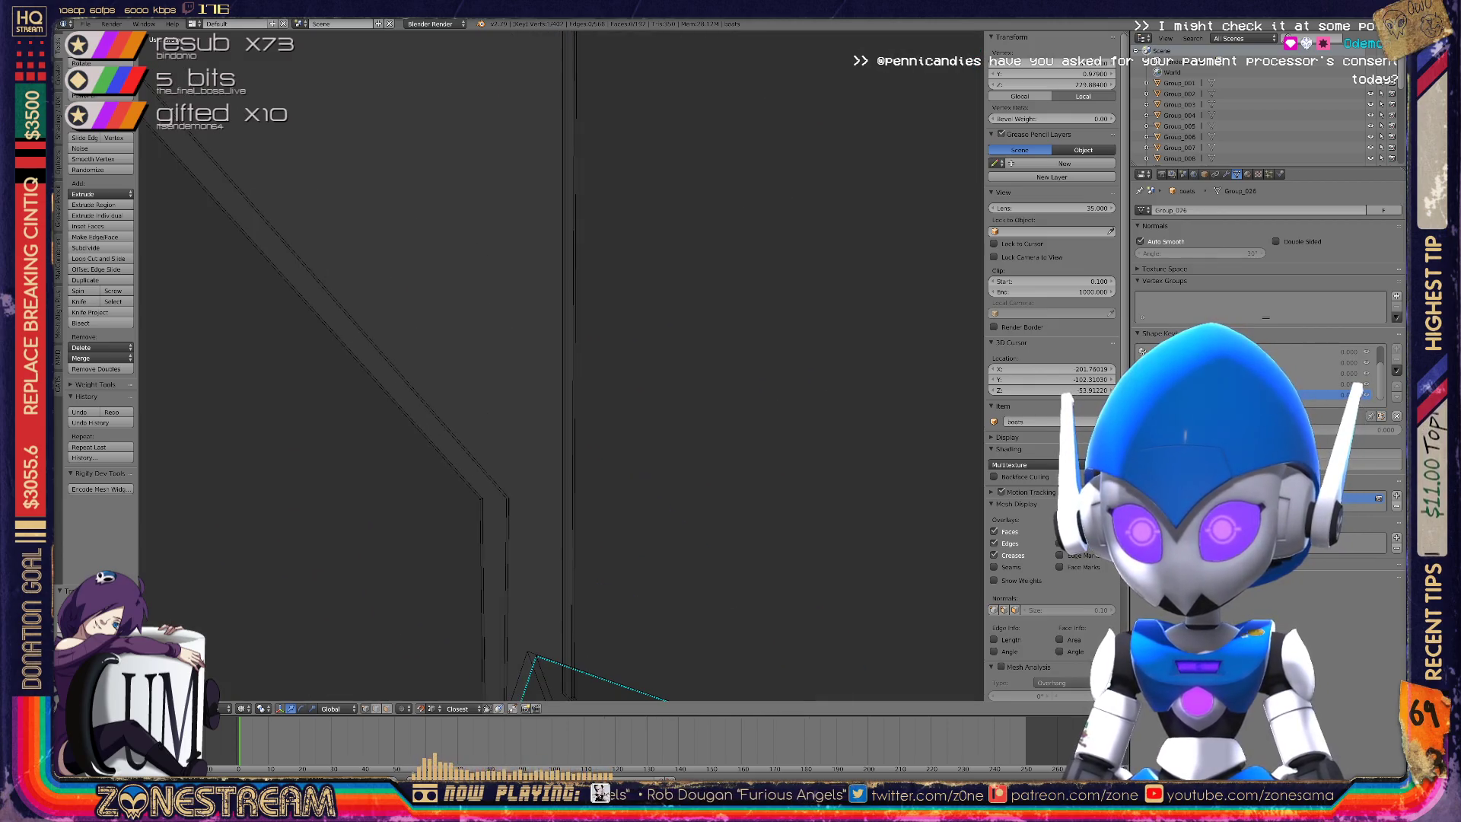
right_click(483, 499)
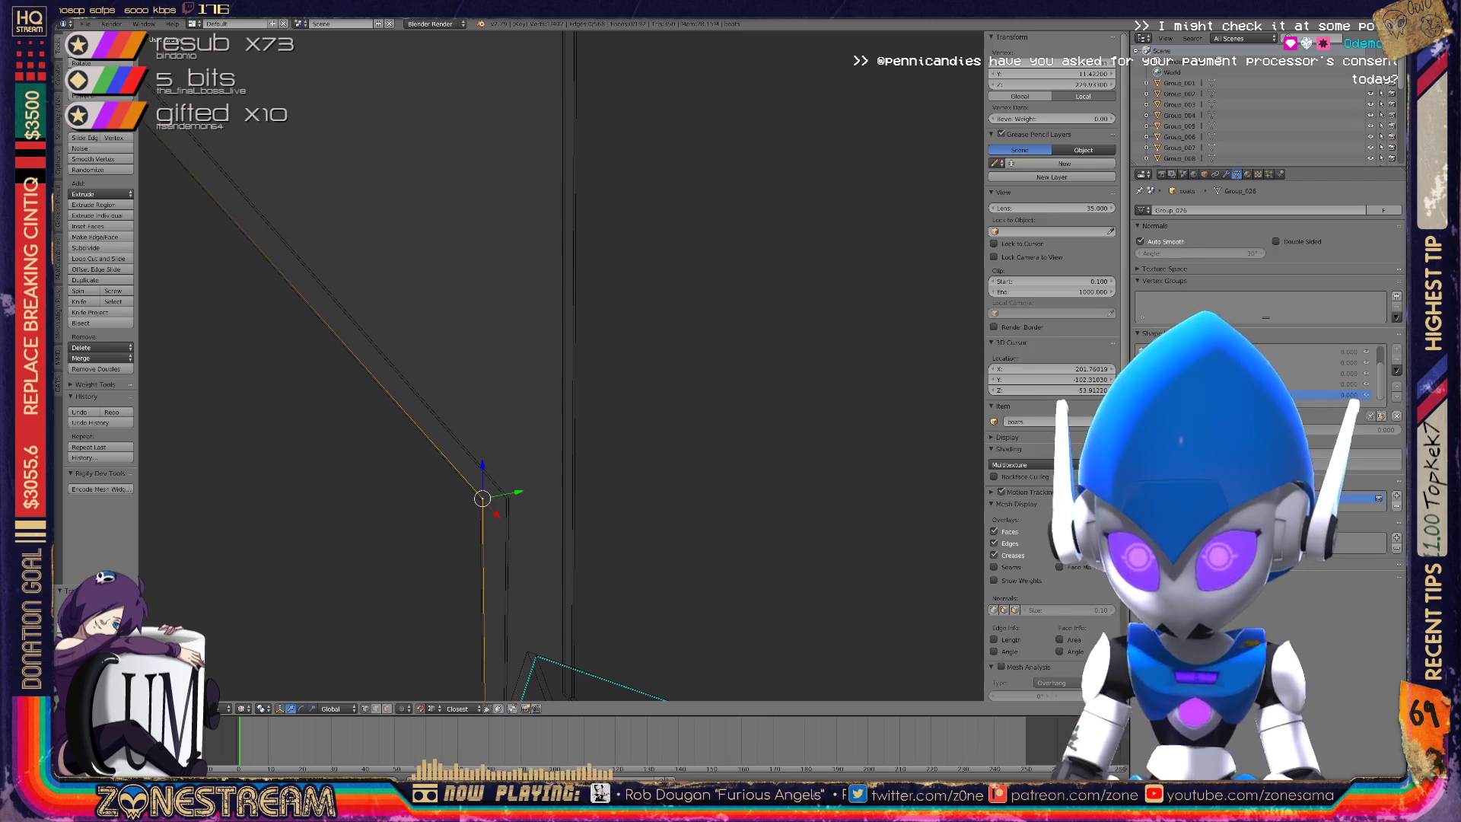
key("g")
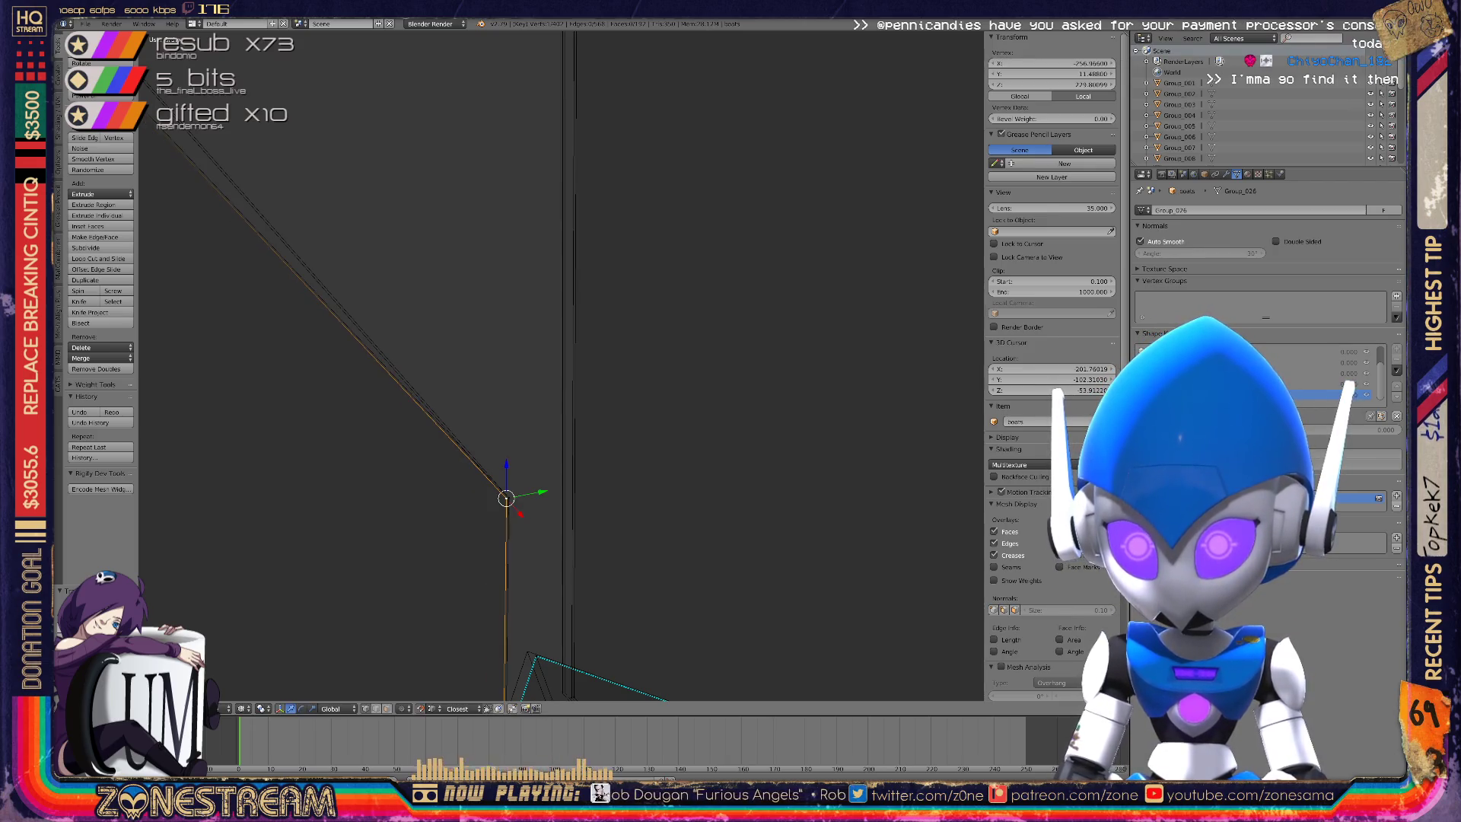
middle_click_drag(533, 380, 426, 441)
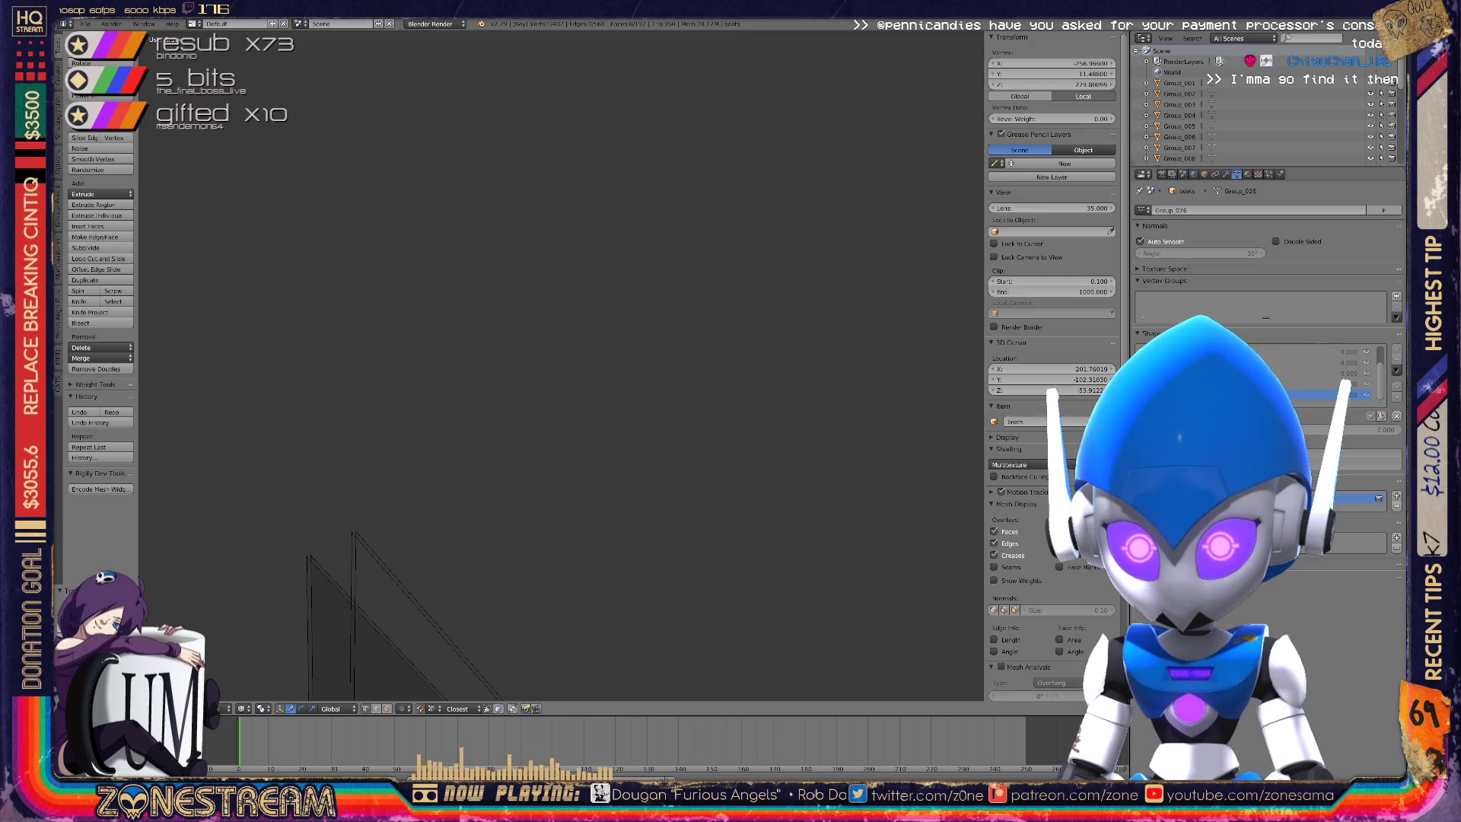
key("g")
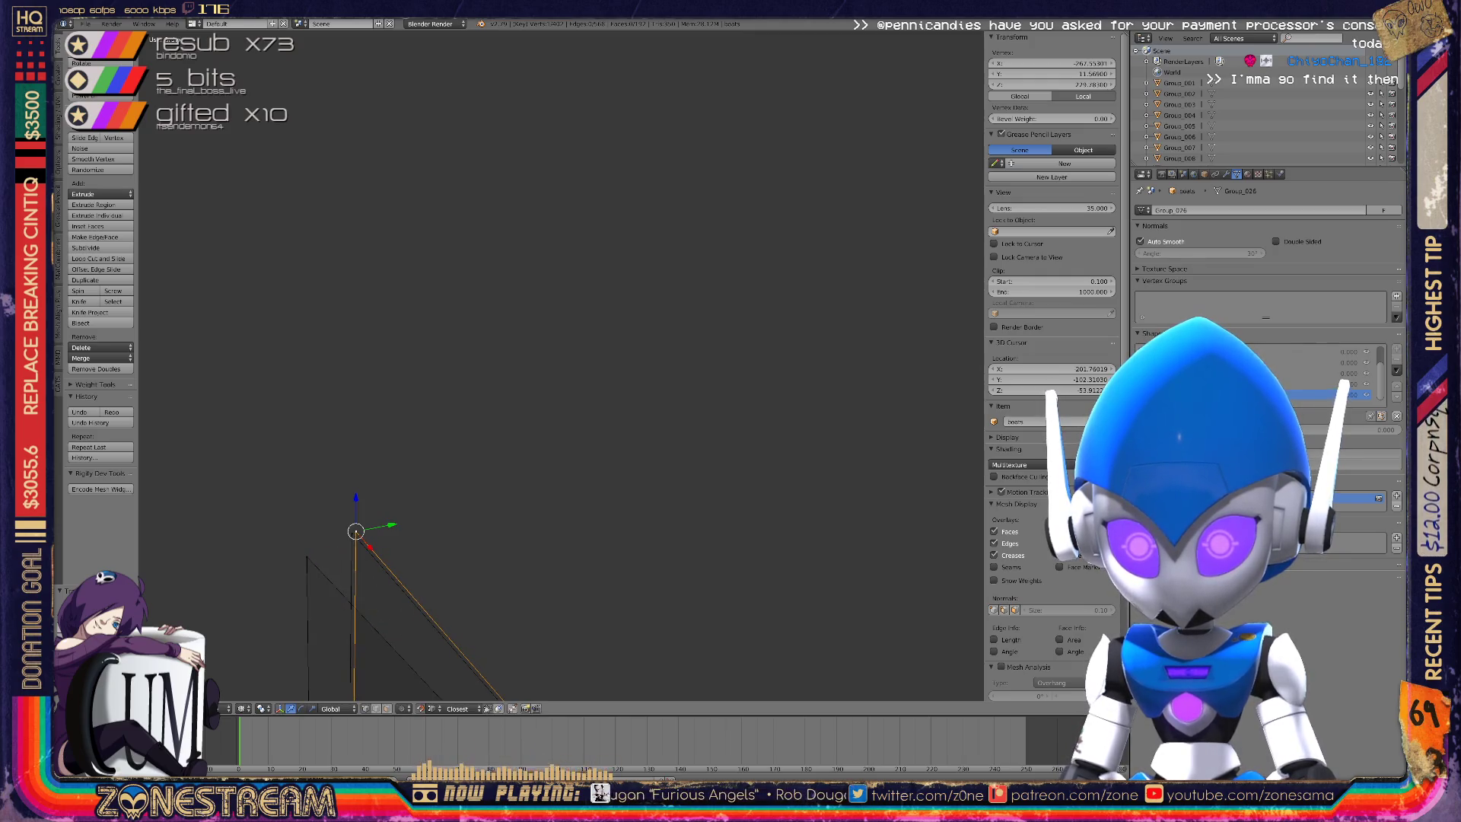
mouse_move(306, 557)
middle_mouse_down("shift")
mouse_move(489, 418)
mouse_move(521, 348)
mouse_move(342, 106)
mouse_move(399, 88)
middle_mouse_up("shift")
In Object Mode, drag the hull piece's shape key Value to 1.000, then return to Edit Mode.
scroll(561, 366, "up", 5)
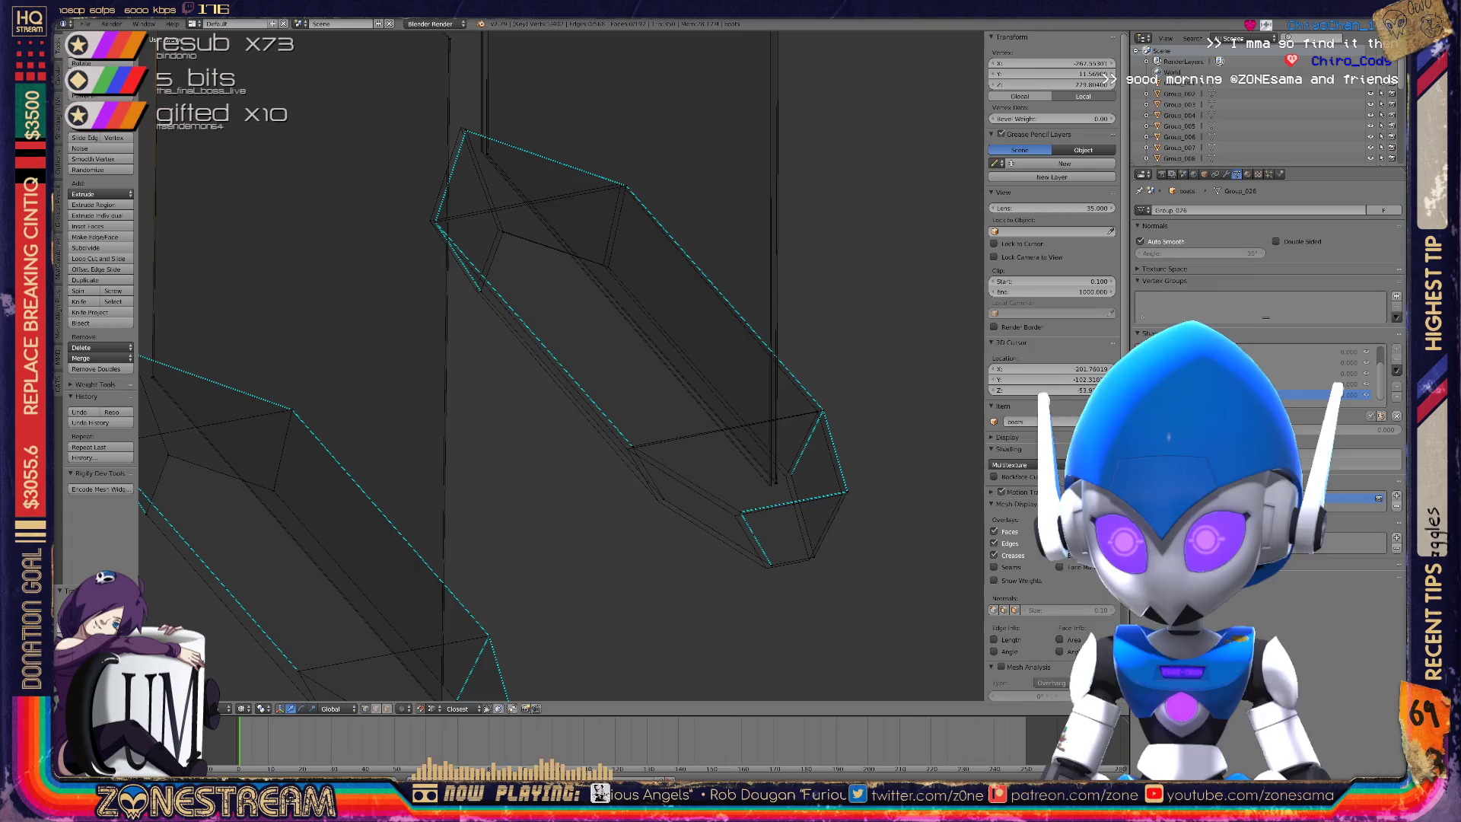
middle_click_drag(561, 365, 629, 329, "shift")
scroll(561, 365, "up", 3)
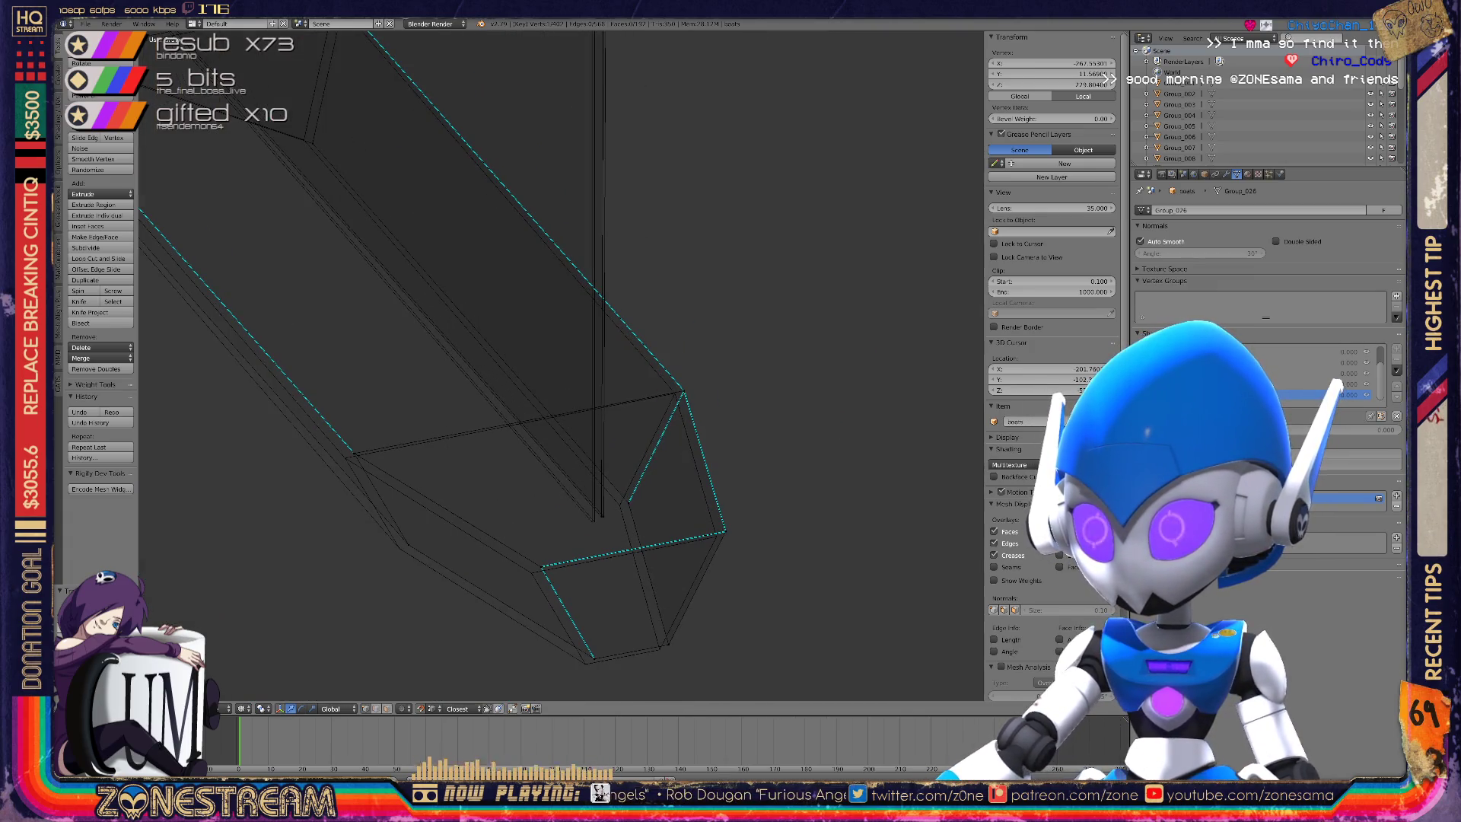
key("Tab")
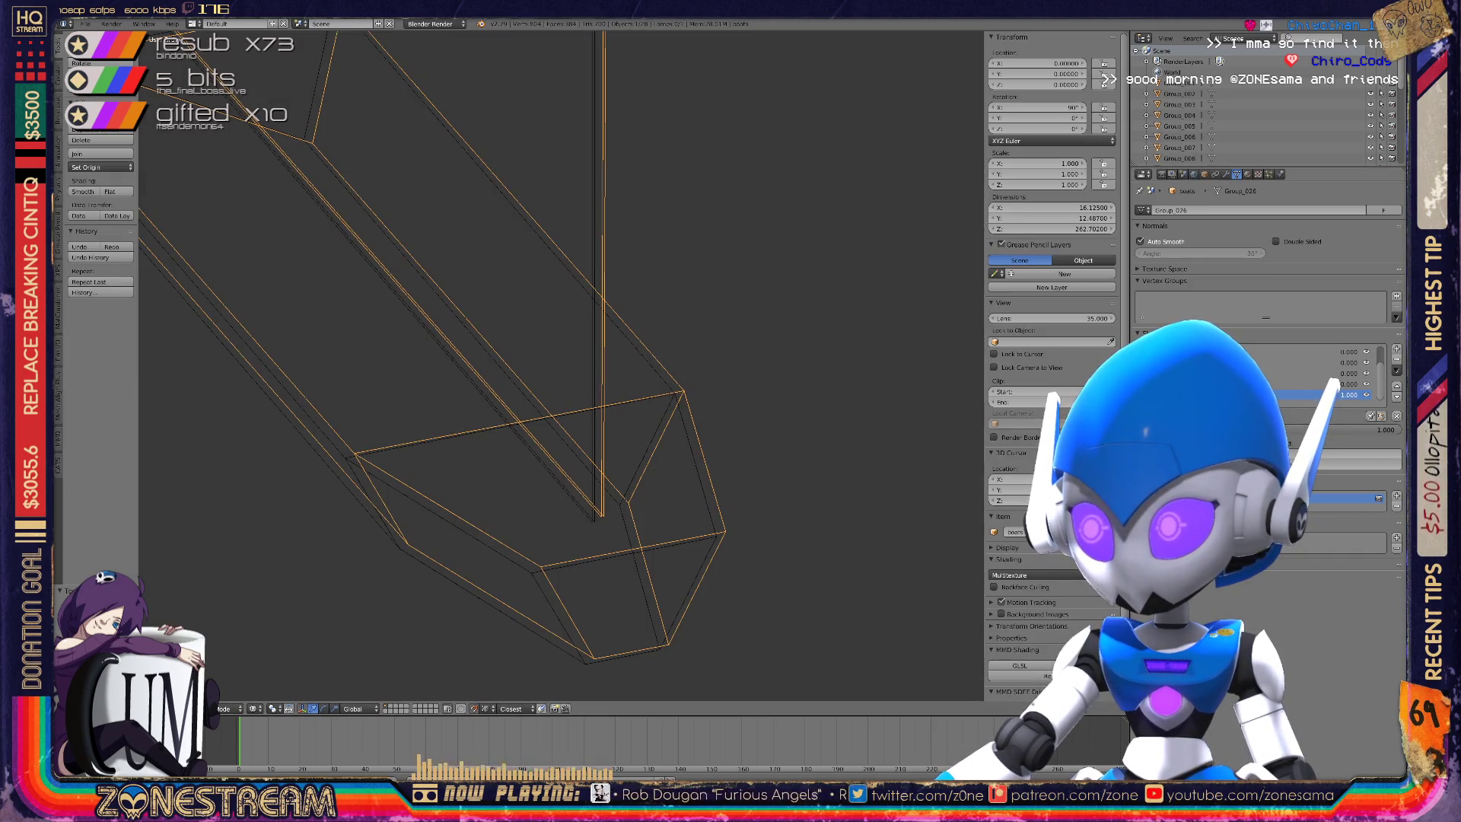
scroll(561, 365, "down", 5)
scroll(561, 365, "up", 6)
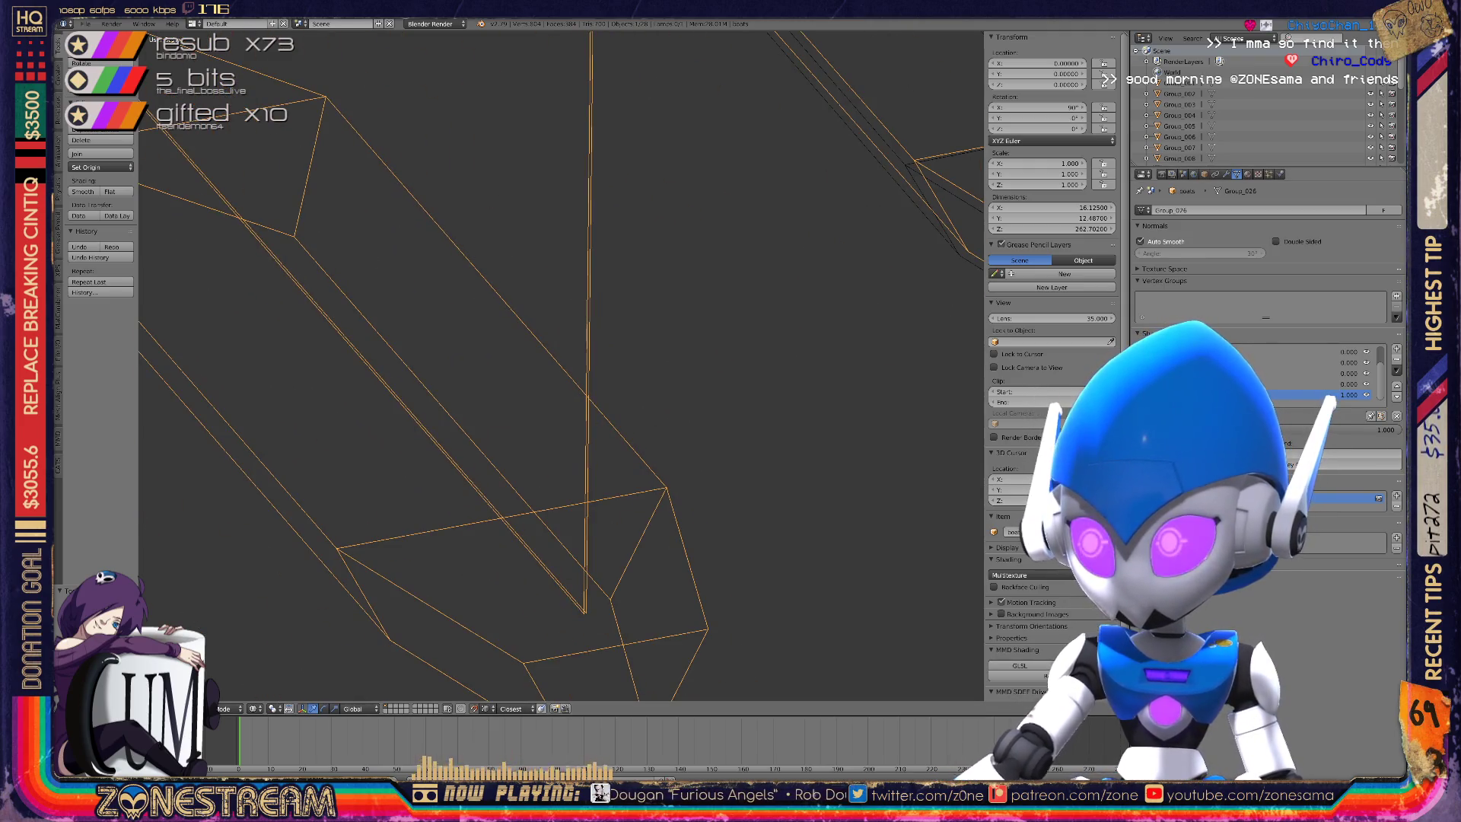
left_click_drag(1217, 430, 1339, 430)
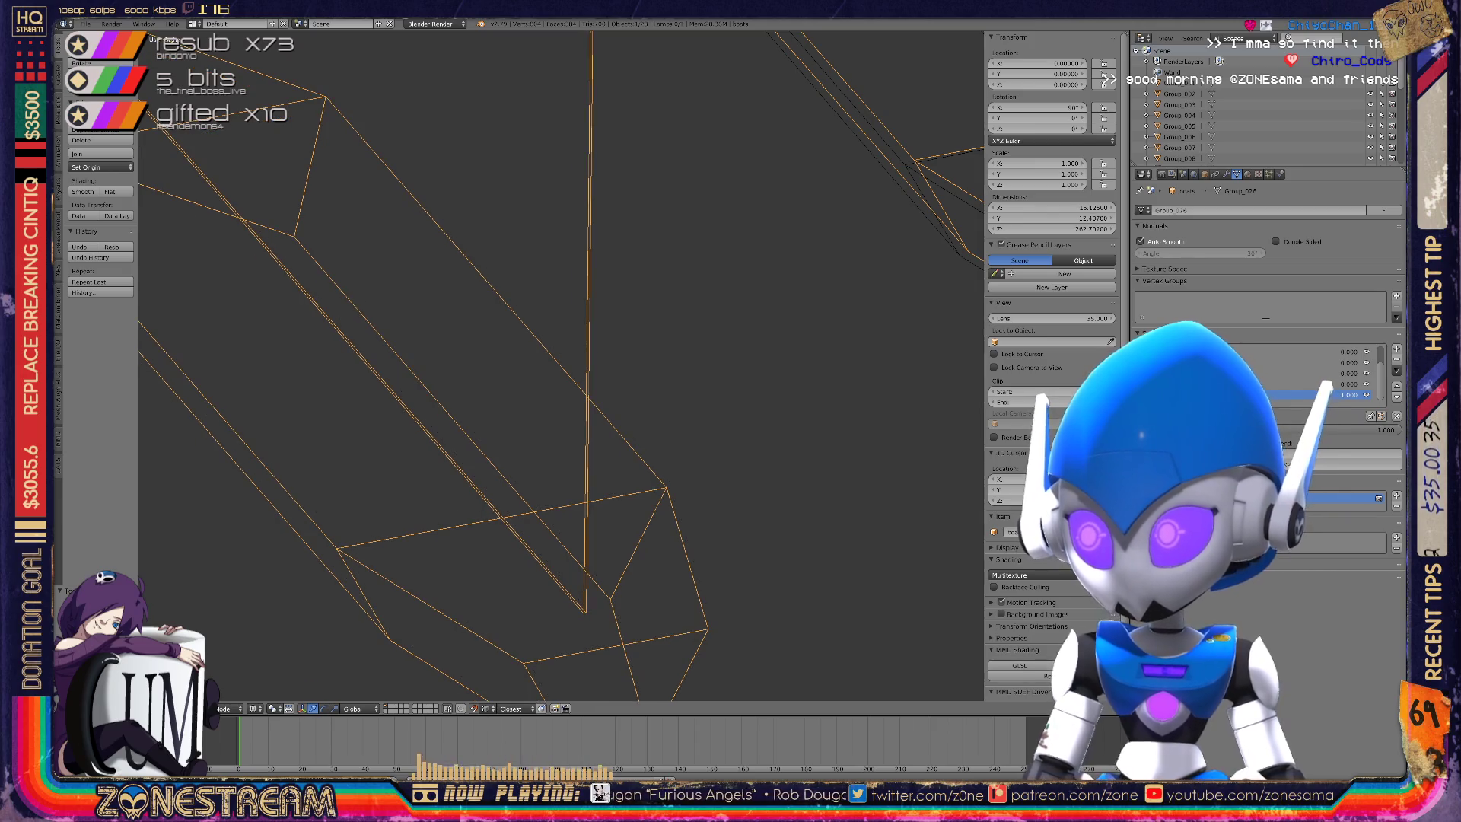
key("Tab")
middle_click_drag(533, 365, 640, 407)
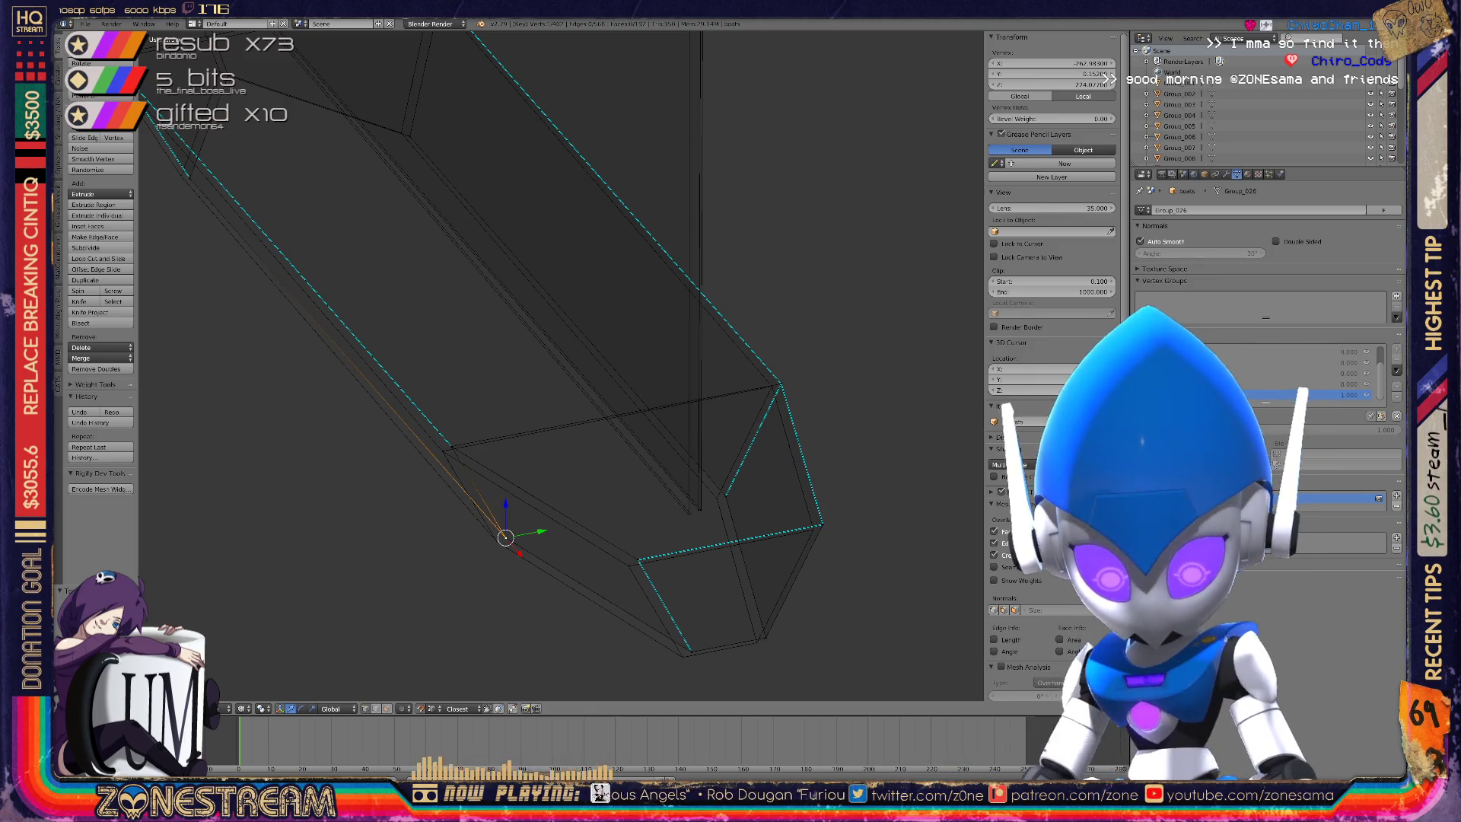
Slide the chosen hull-end vertex and the lower corner vertex a little along their edges.
key("g")
key("g")
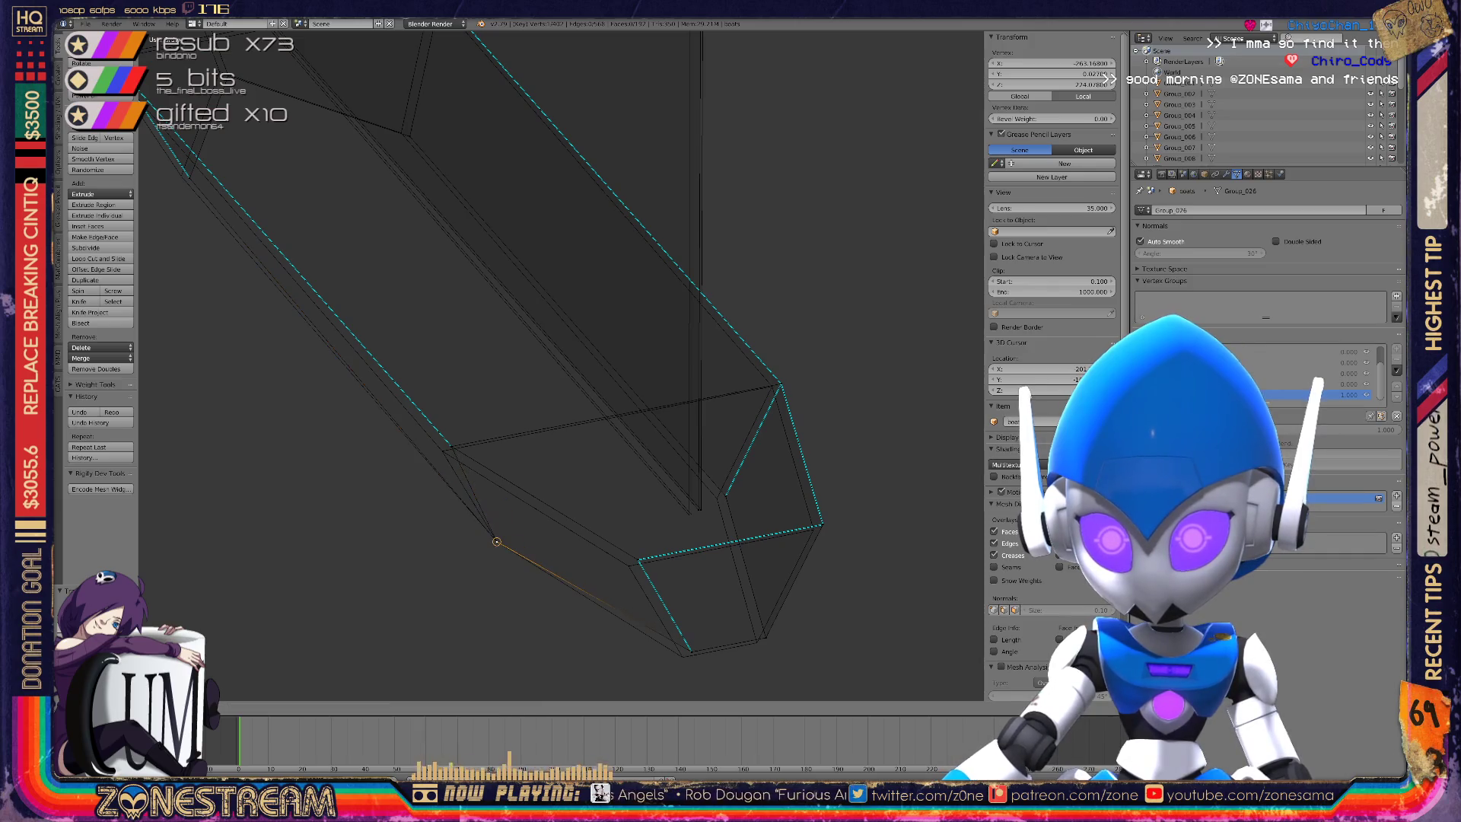
key("Return")
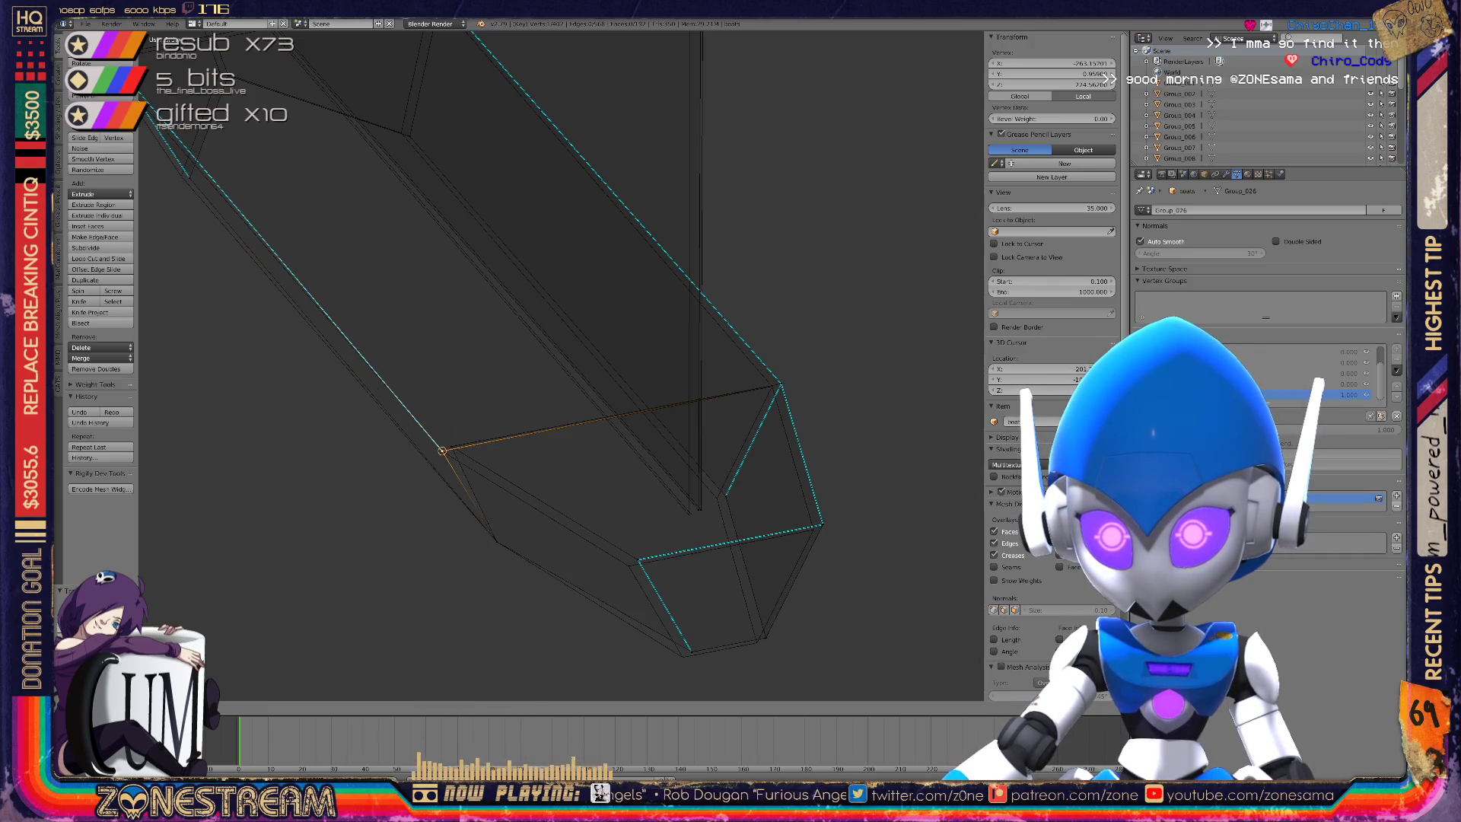
key("Return")
key("g")
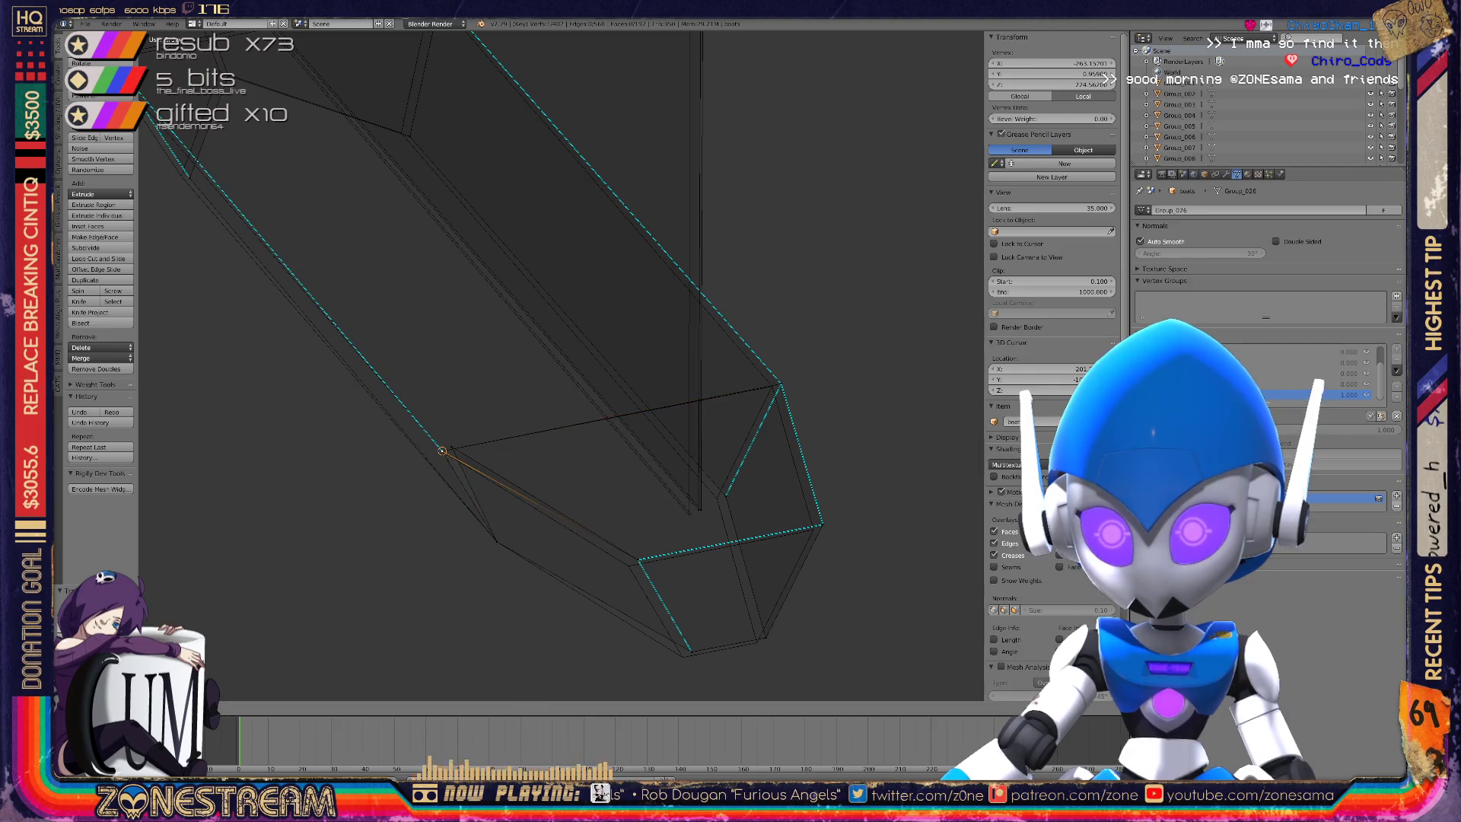
key("g")
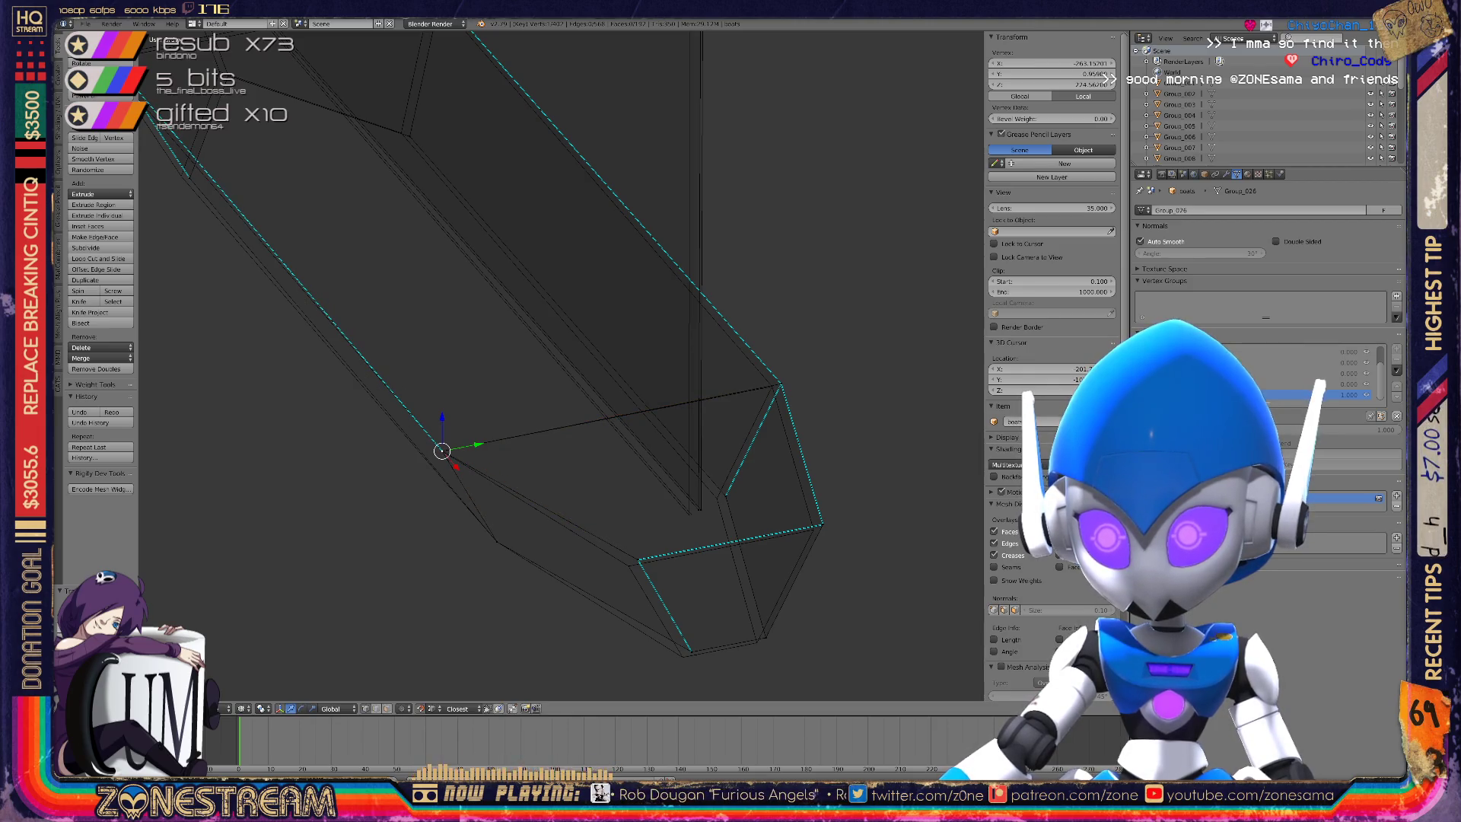
key("g")
key("g")
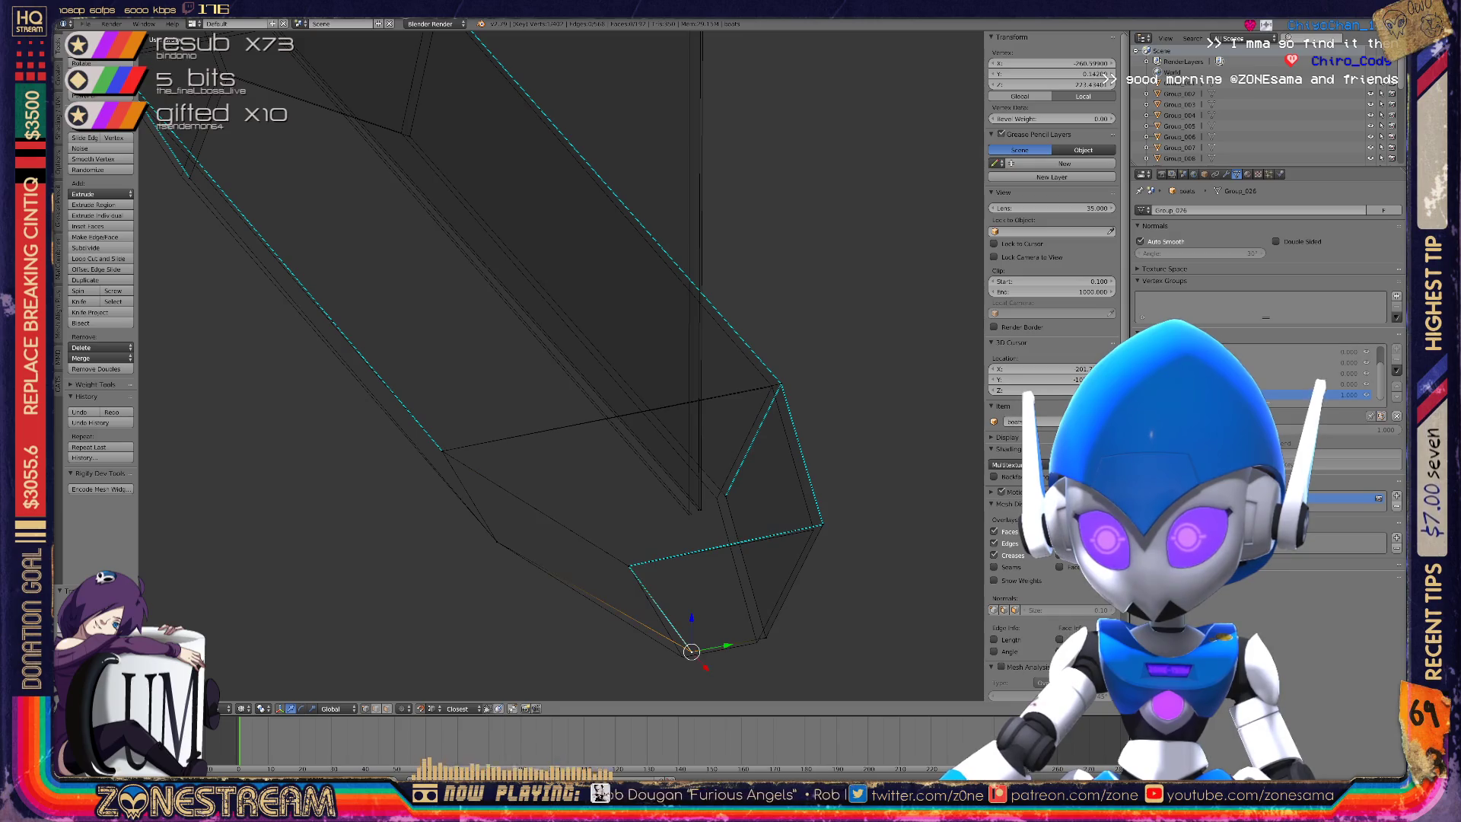
key("g")
key("g")
key("Return")
key("g")
key("g")
key("Return")
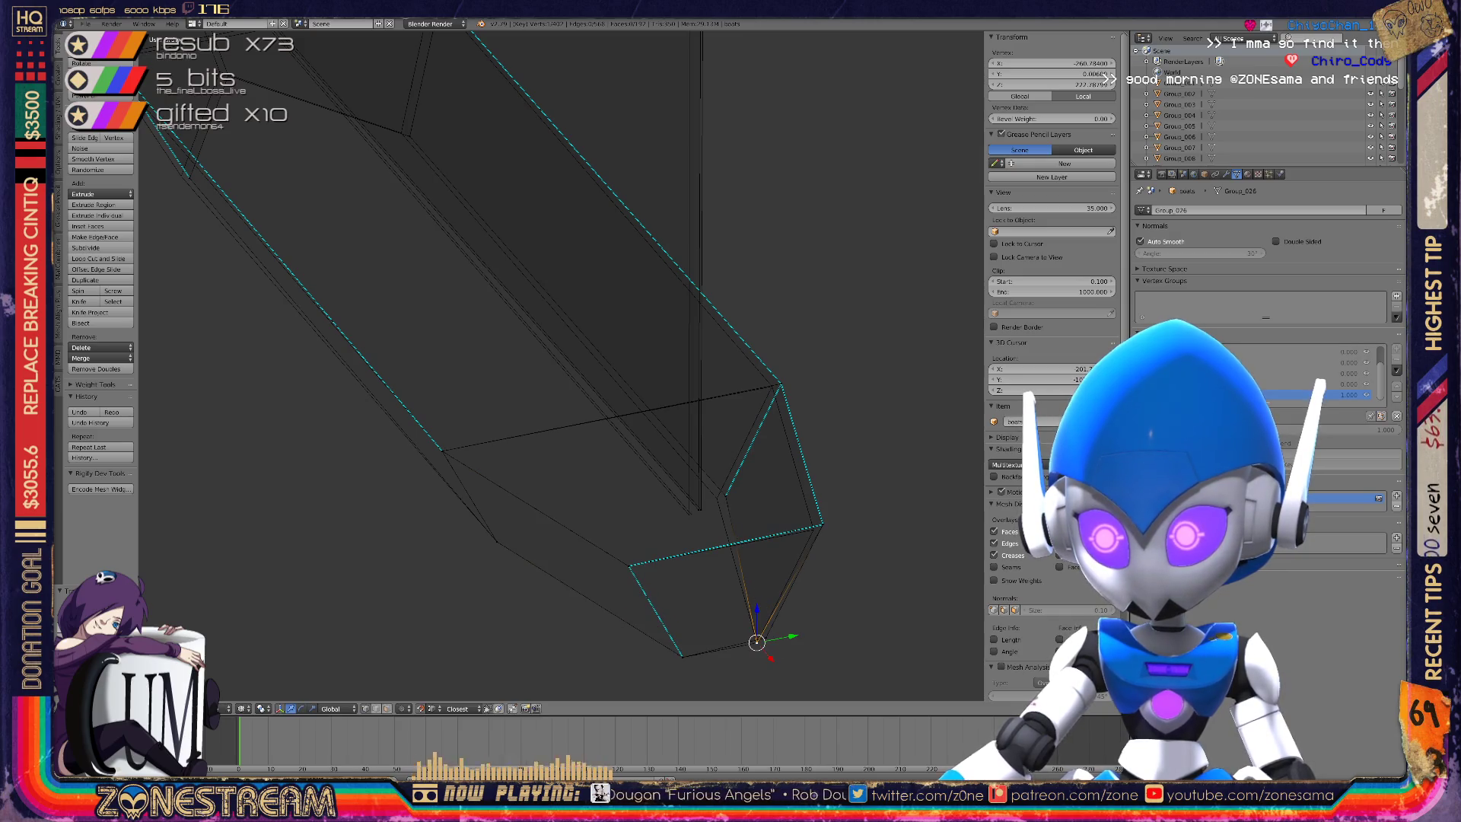
key("g")
key("g")
key("Return")
Slide the corner, neighbouring and lower vertices at the hull end slightly along their edges.
right_click(822, 524)
key("g")
key("g")
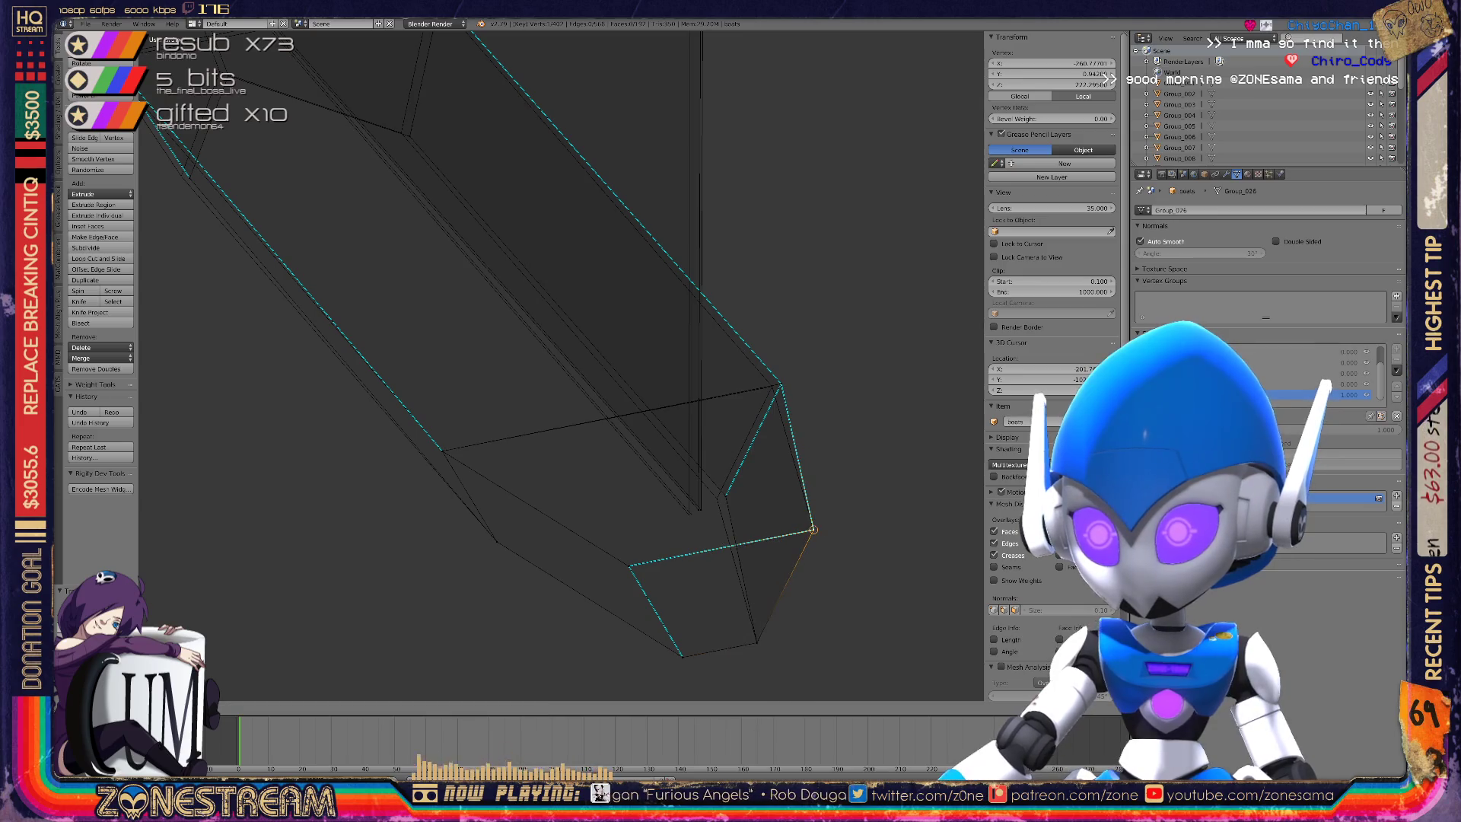
right_click(726, 495)
key("g")
key("g")
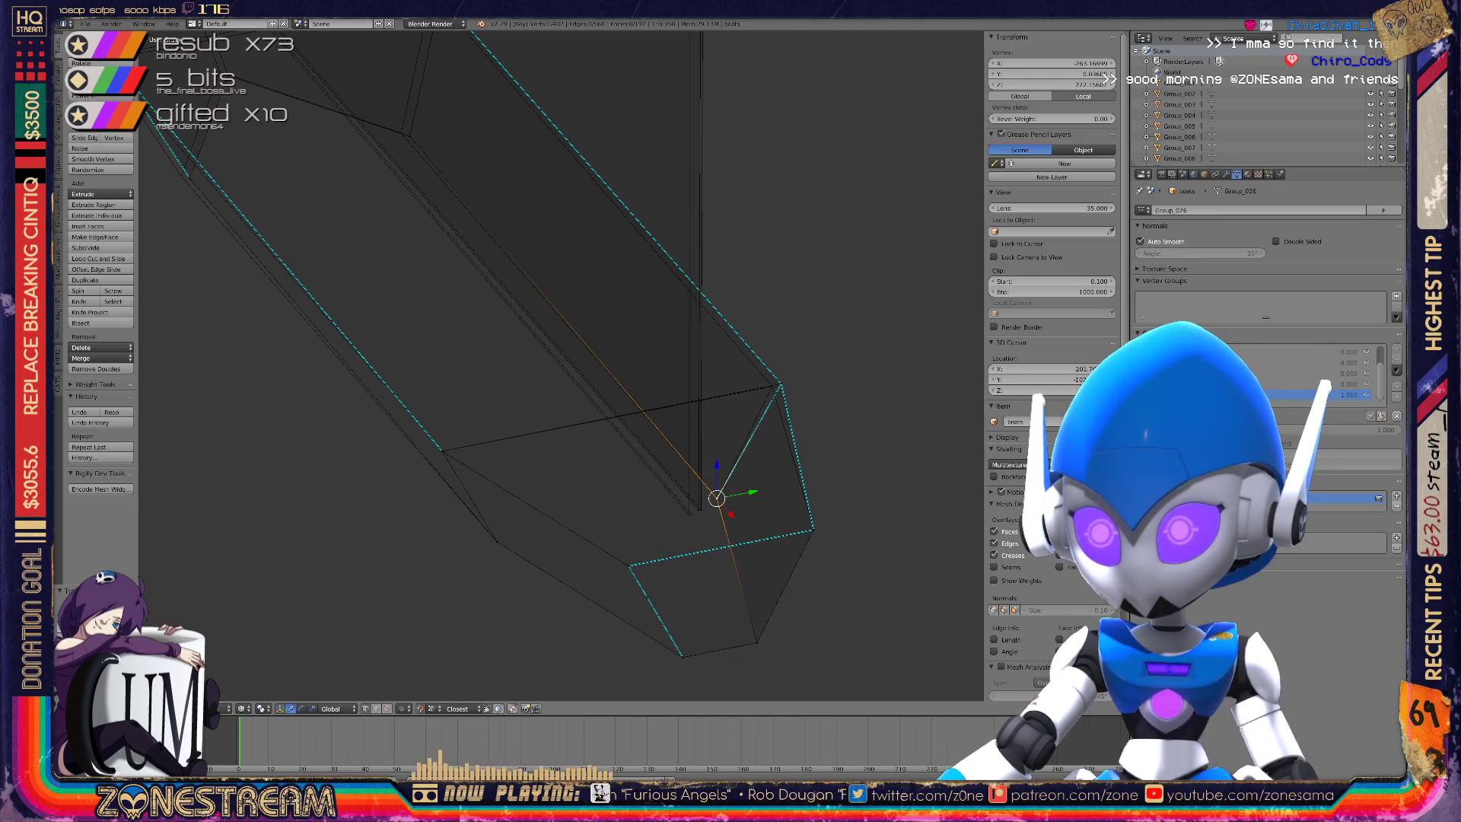
key("Return")
right_click(780, 384)
key("g")
key("g")
right_click(698, 506)
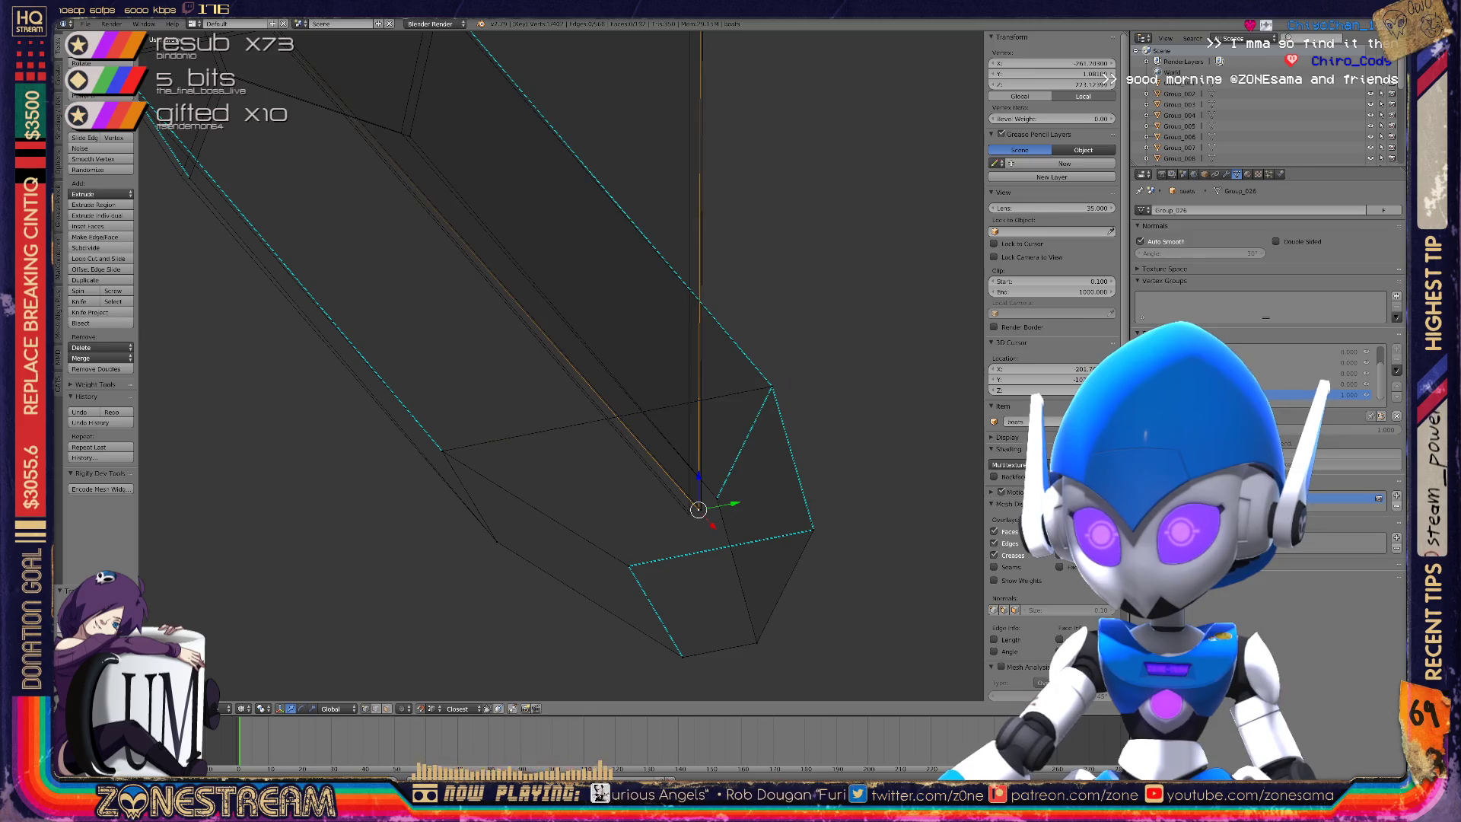
key("g")
key("g")
key("Return")
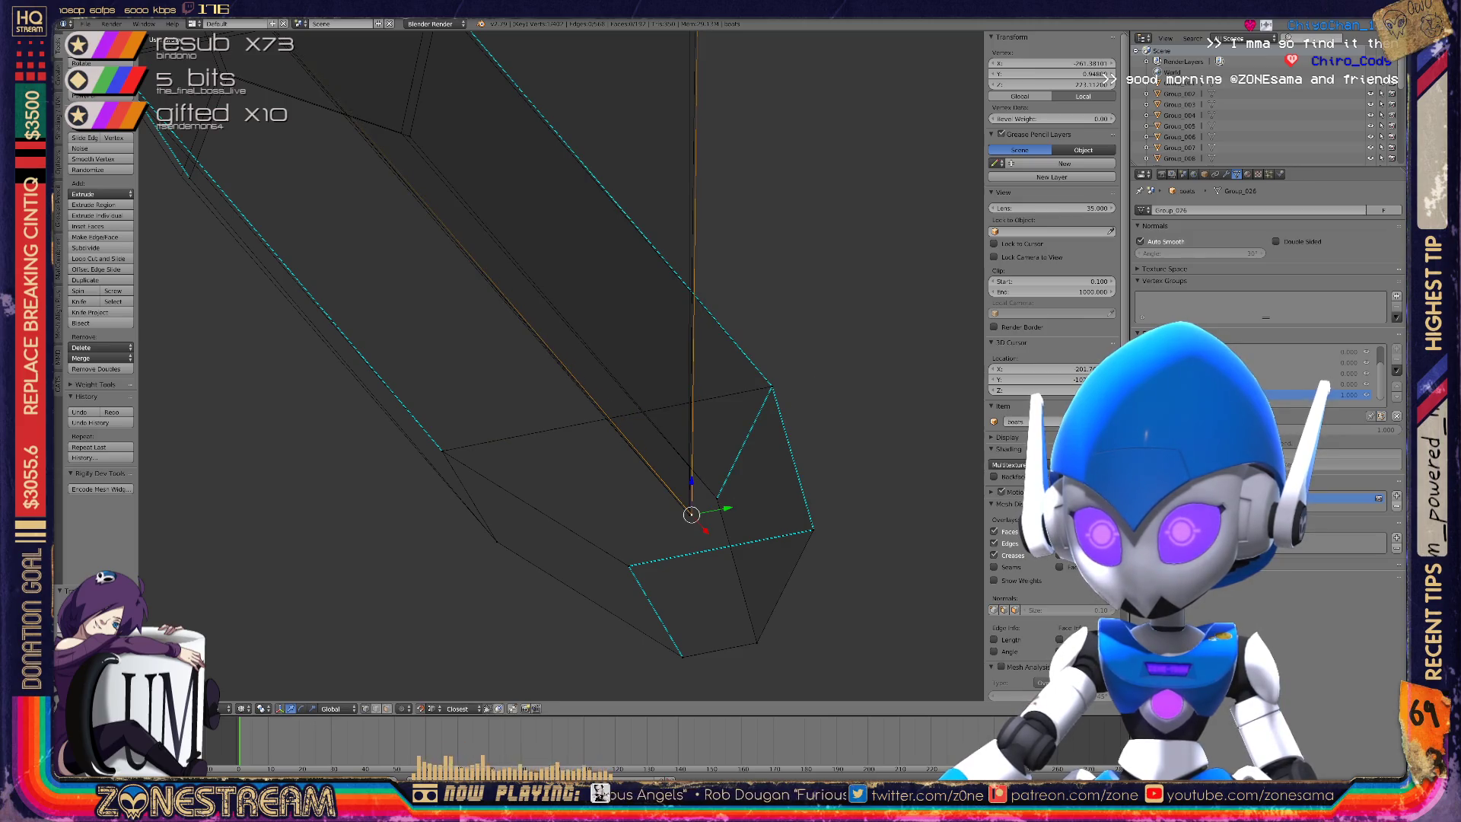
middle_click_drag(357, 533, 391, 528)
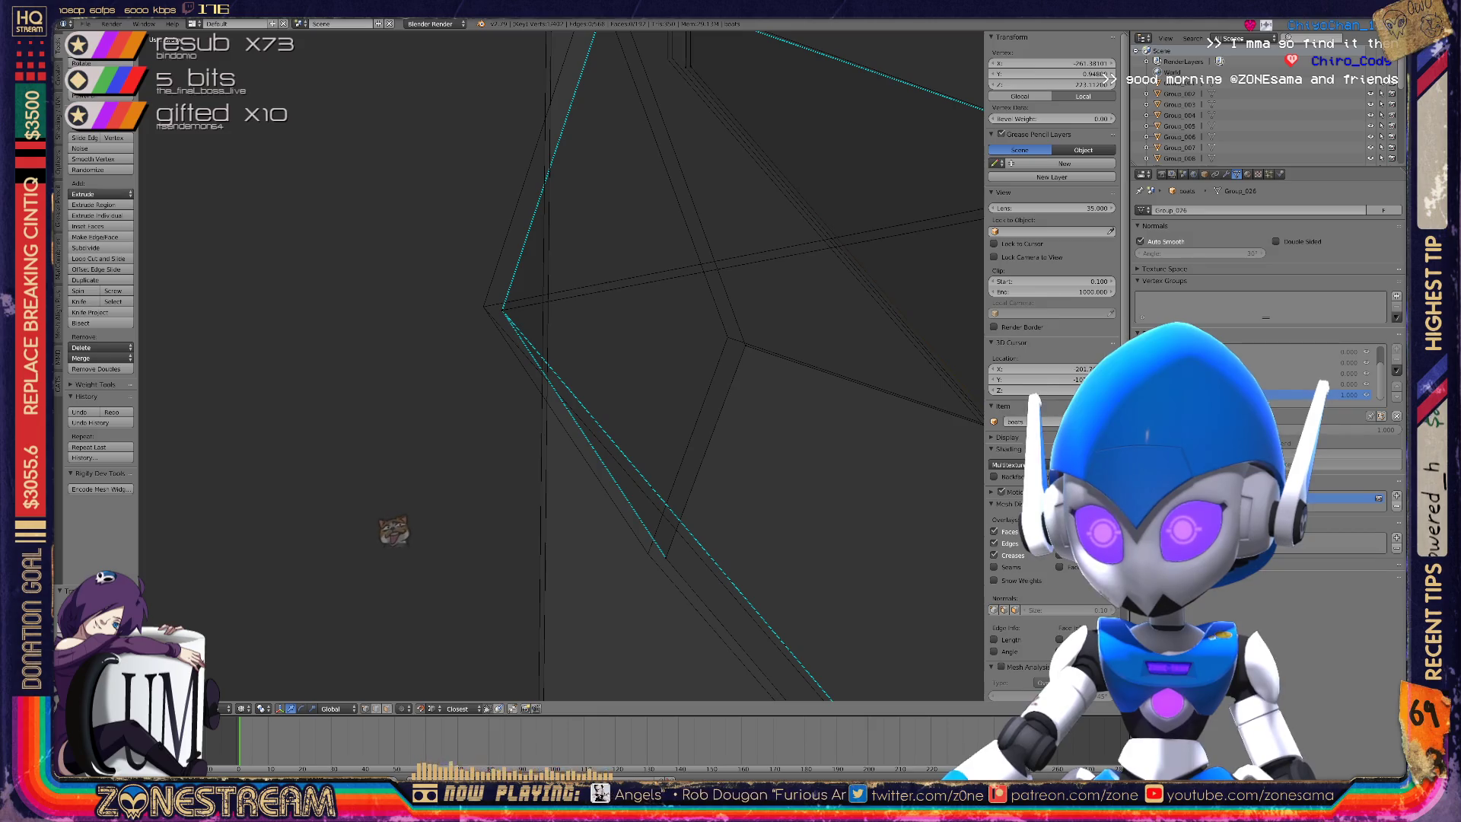
Undo the last vertex slide, try a new vertex position, and undo it again.
key("ctrl+z")
key("ctrl+z")
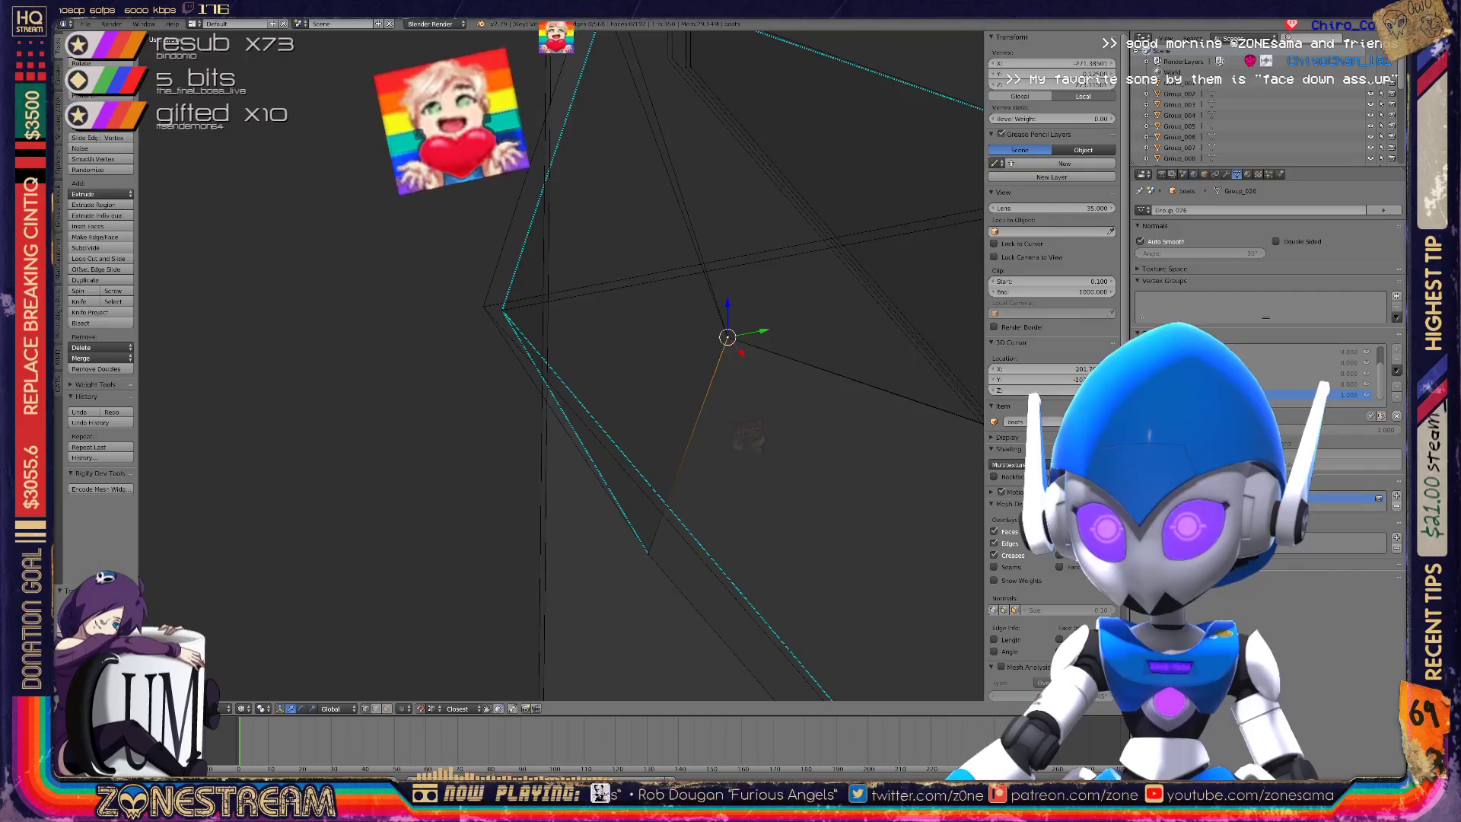
key("g")
key("Return")
middle_click_drag(487, 380, 487, 472)
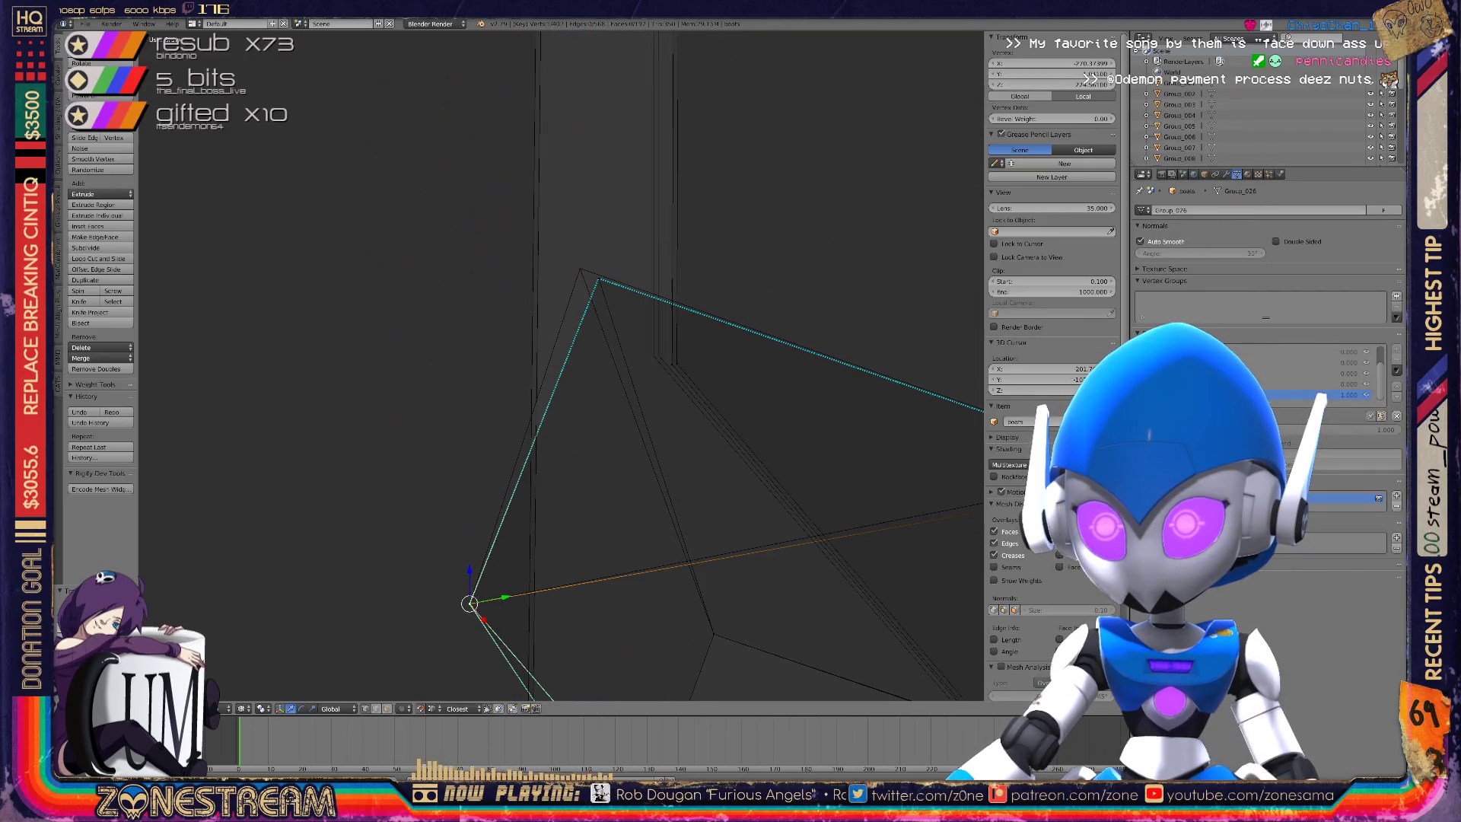
key("ctrl+z")
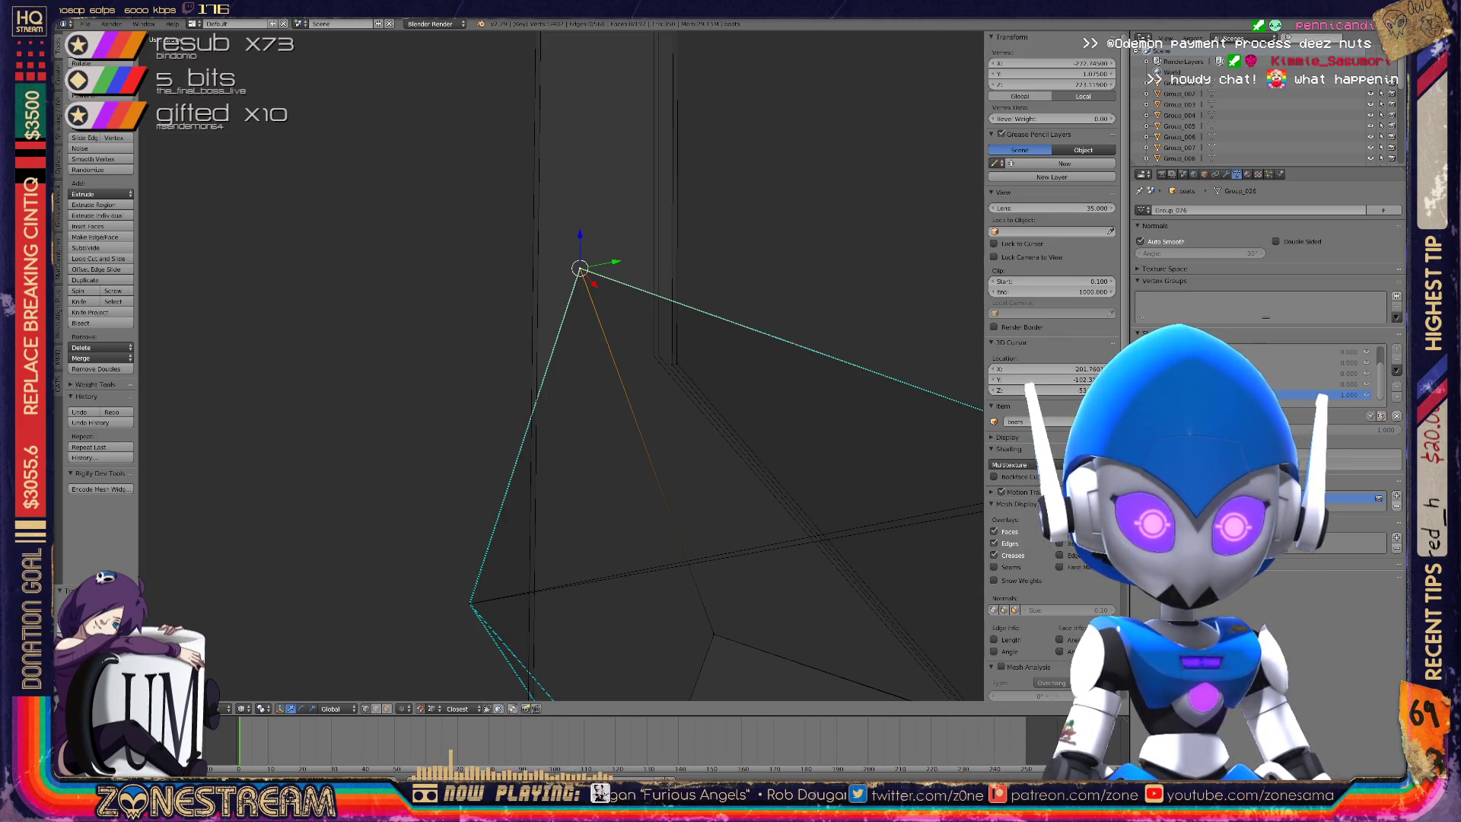
middle_click_drag(563, 380, 563, 415)
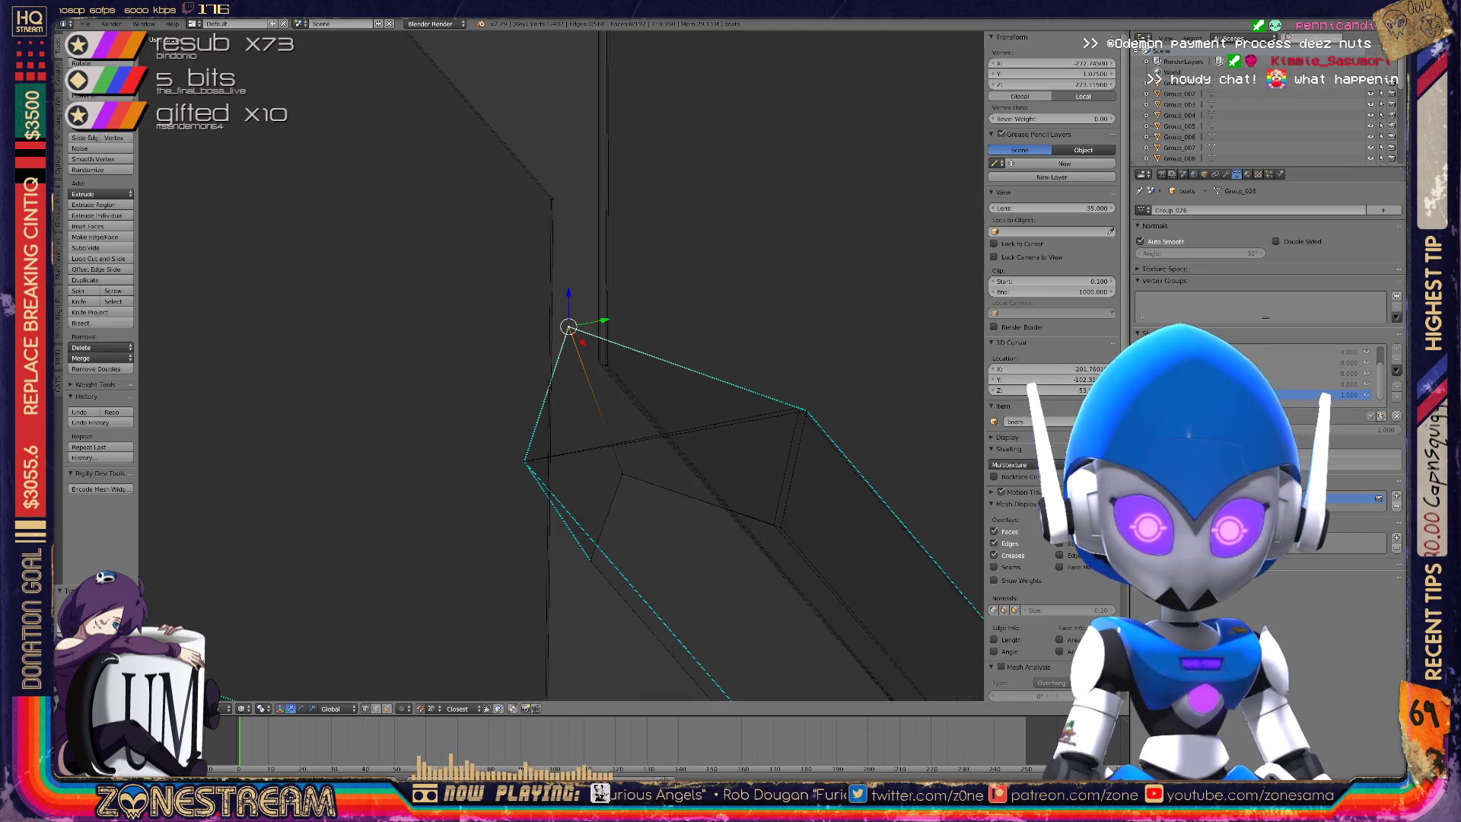
mouse_move(563, 414)
middle_mouse_down()
mouse_move(598, 474)
mouse_move(533, 509)
middle_mouse_up()
Reposition the selected vertex at the hull corner with several small adjustments.
key("g")
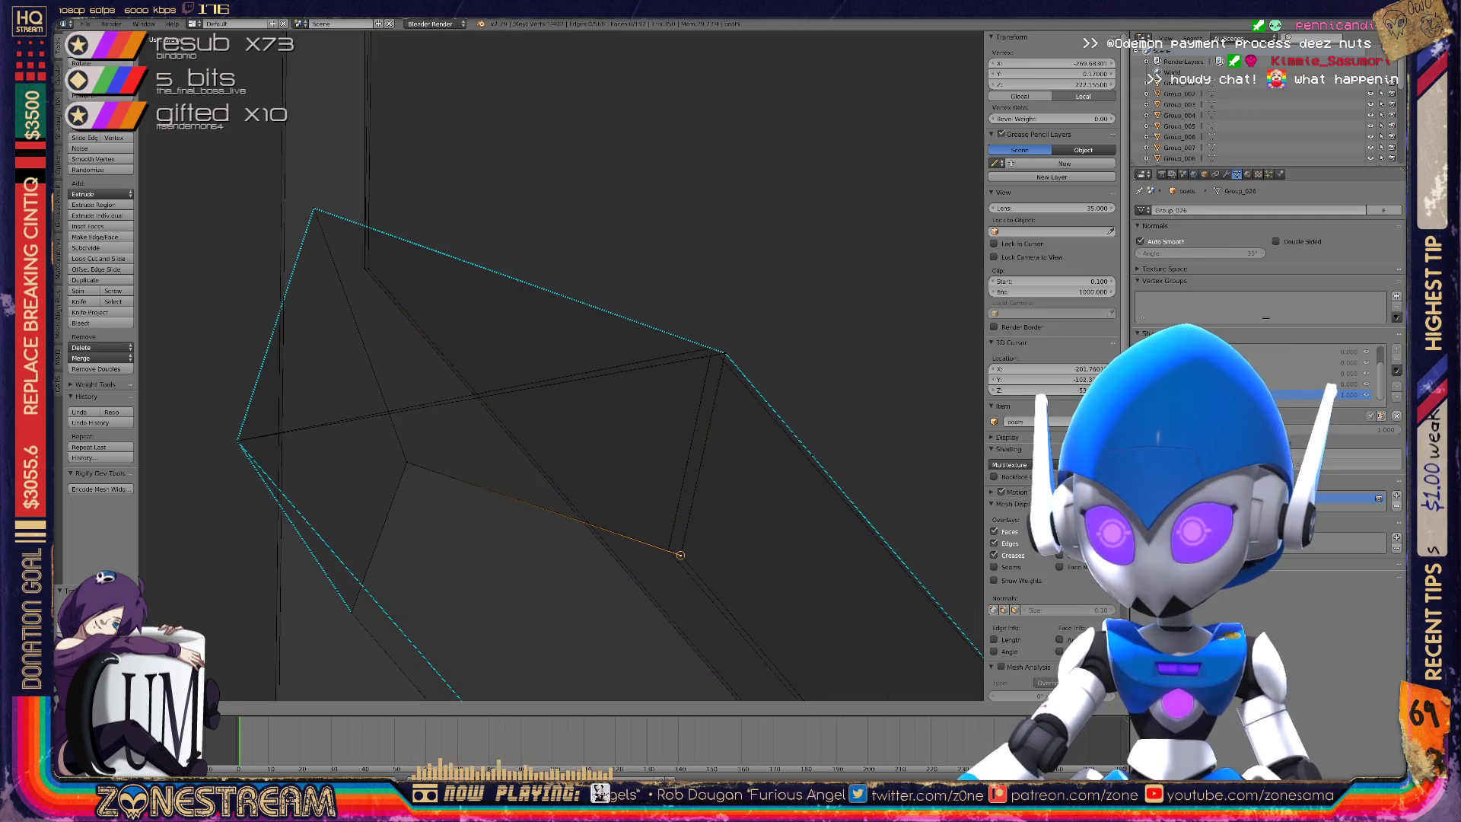
left_click(668, 549)
key("g")
left_click(668, 549)
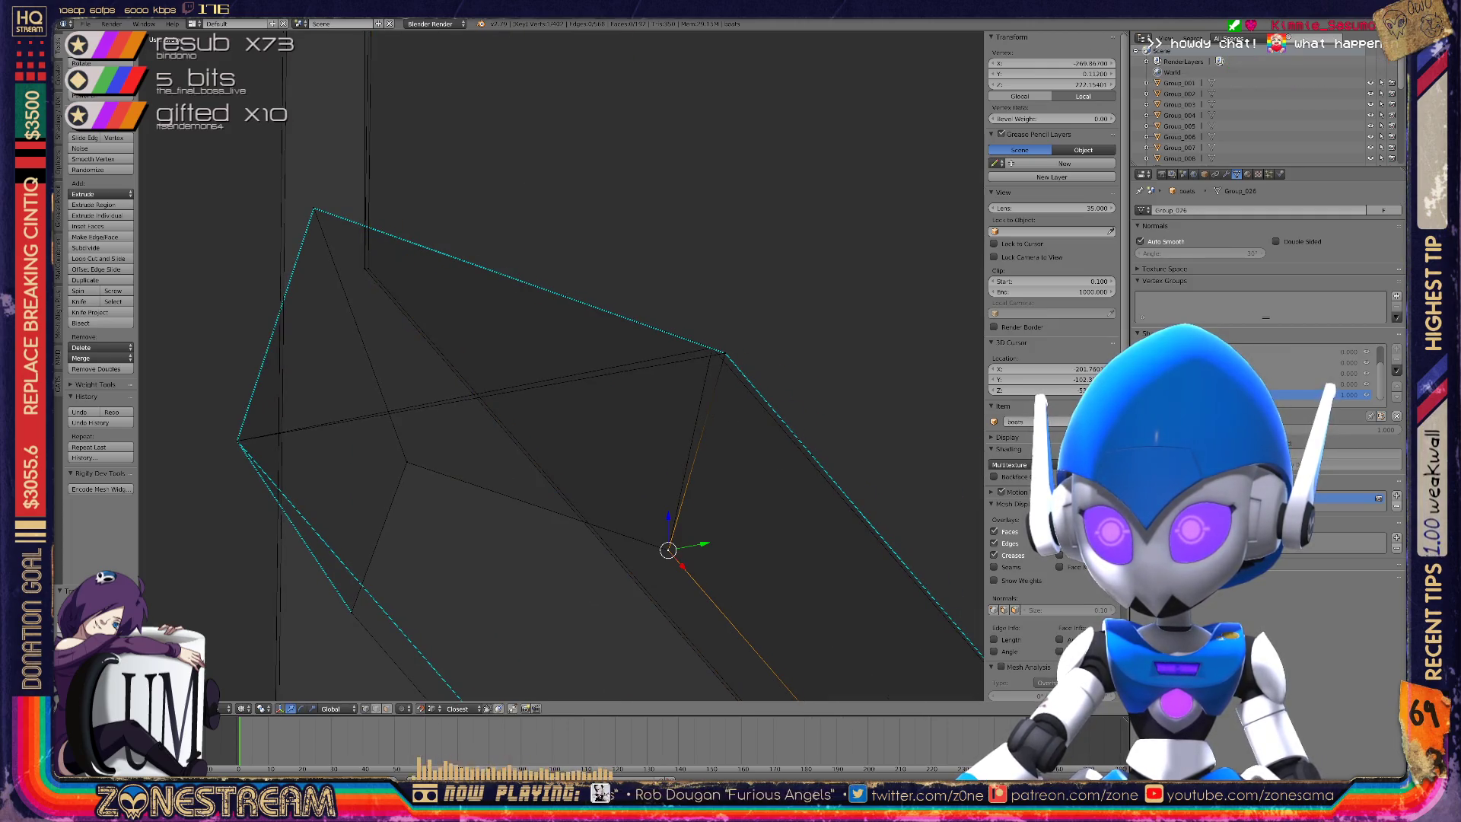
key("g")
left_click(724, 353)
key("g")
left_click(713, 348)
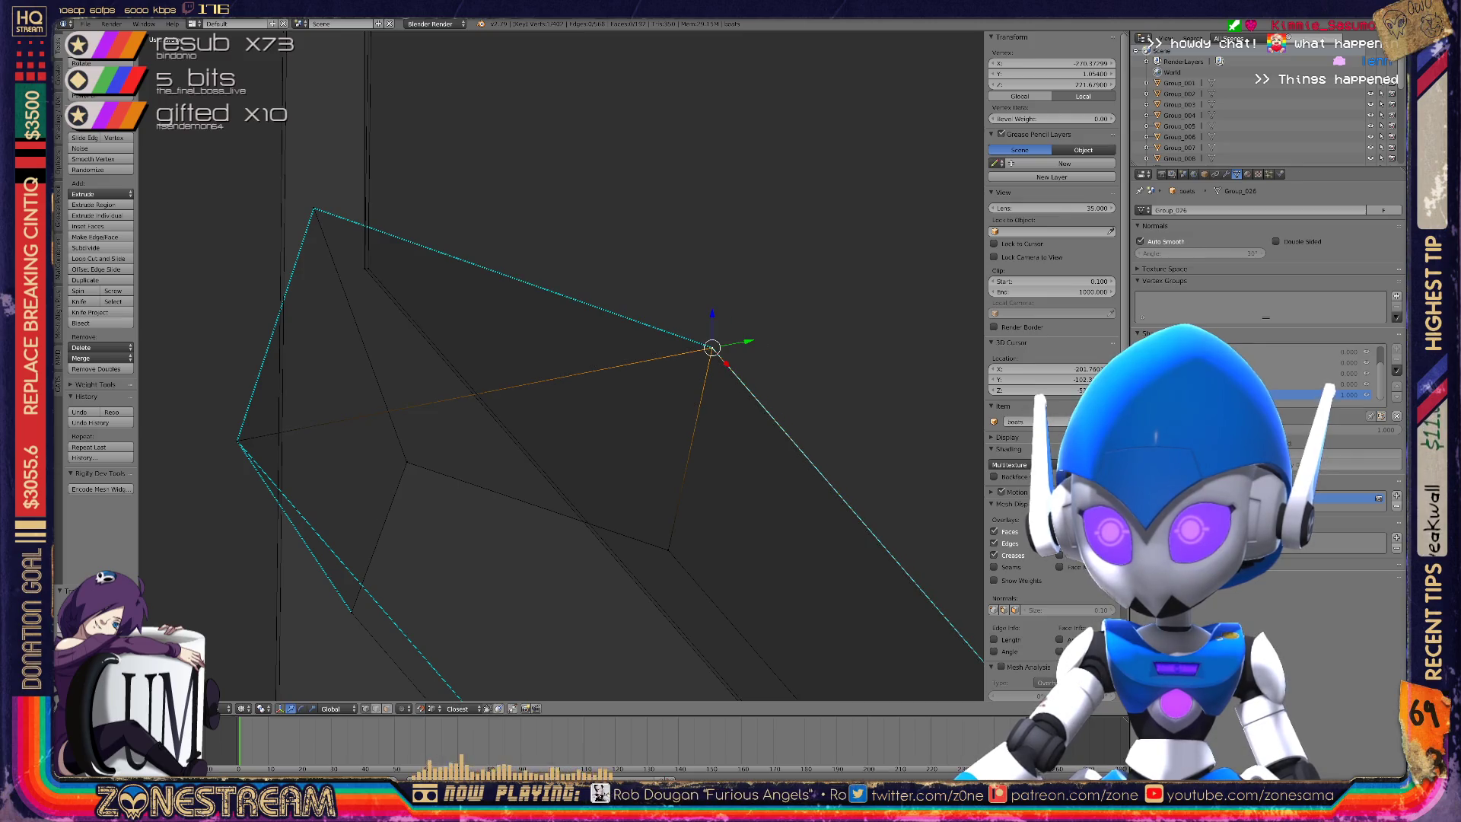
Snap a vertex onto its neighbouring vertex.
scroll(713, 348, "down", 4)
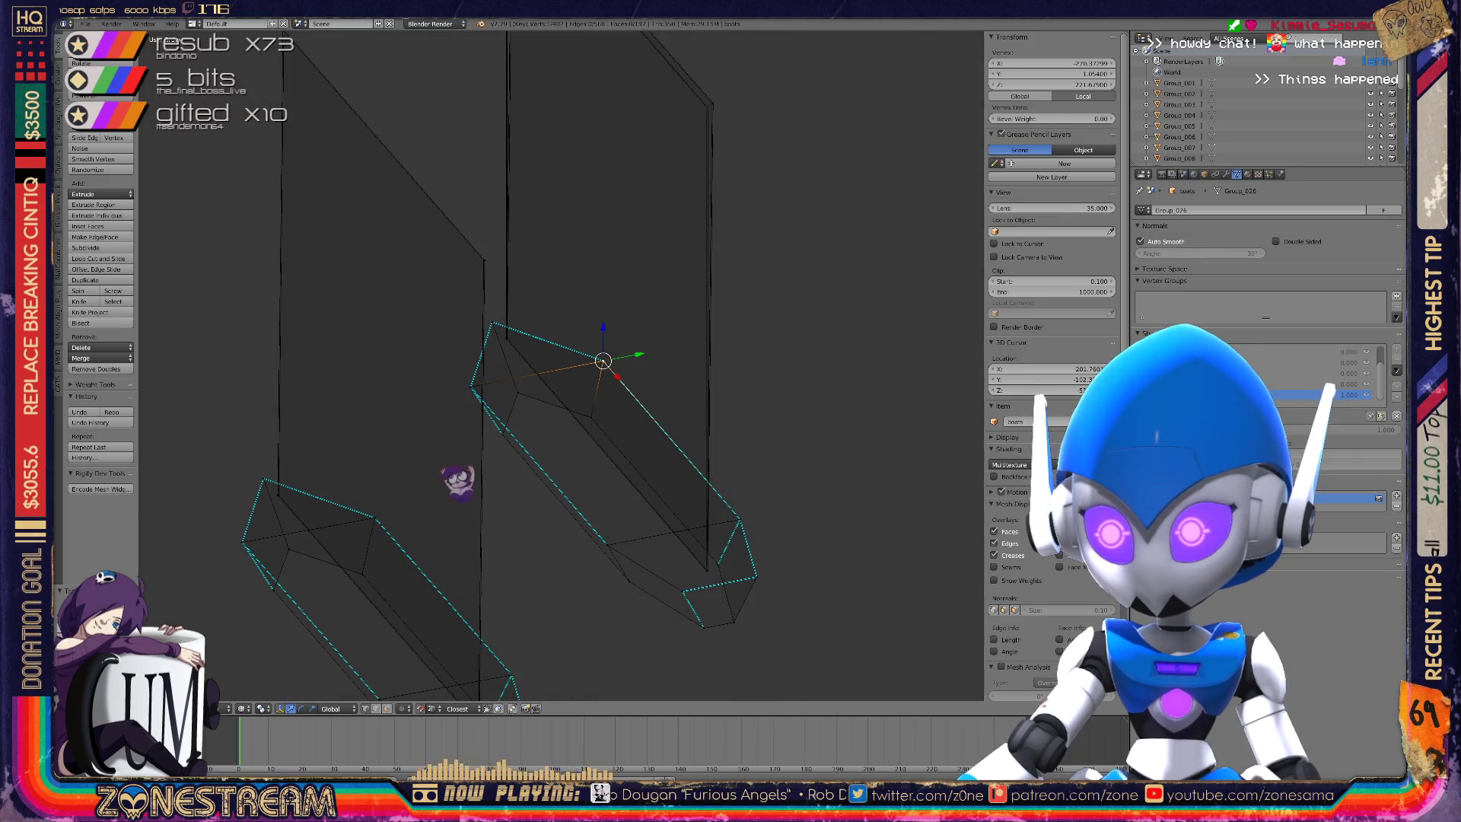
middle_click_drag(458, 481, 569, 417)
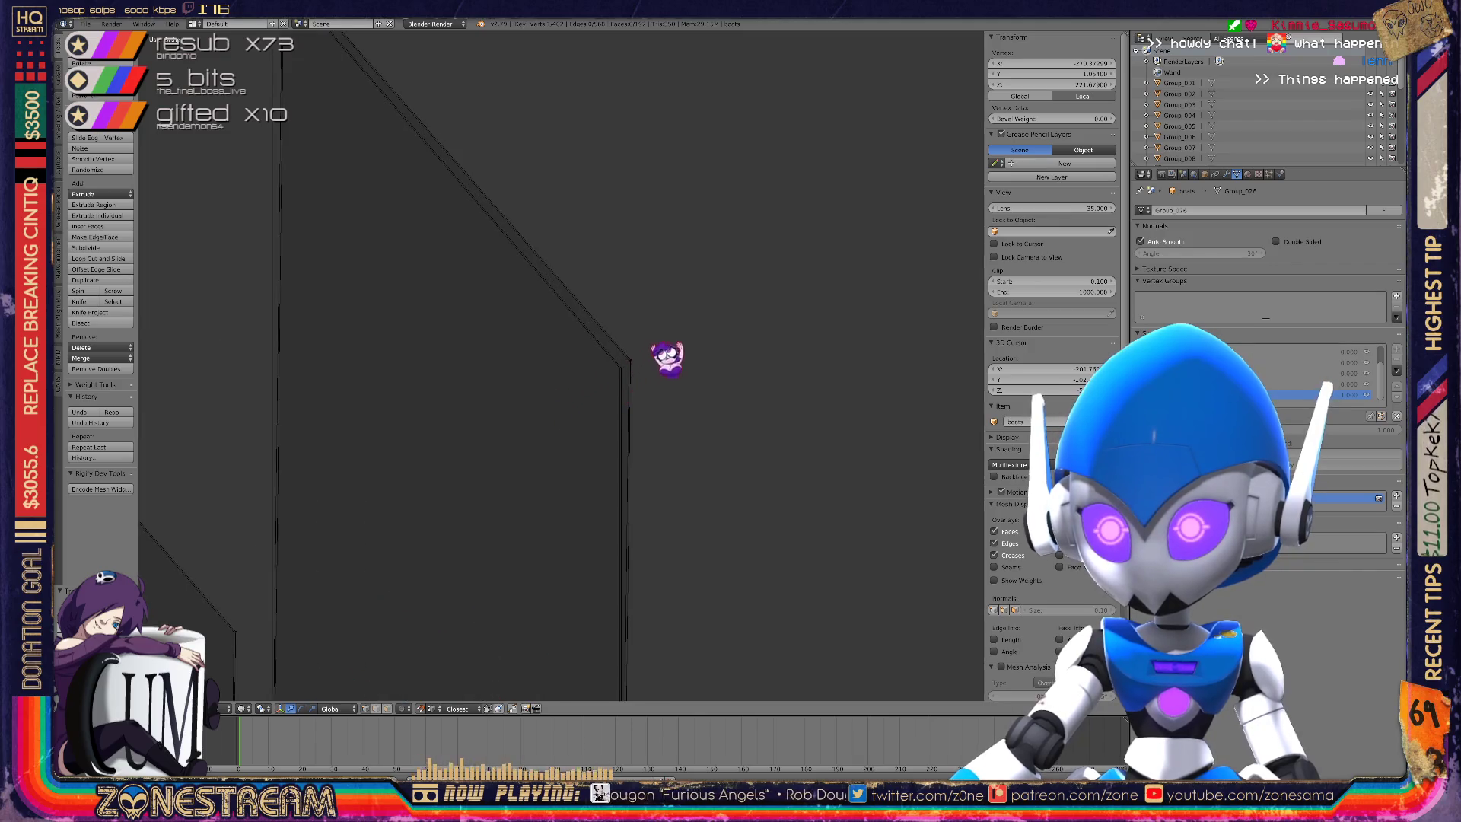
middle_click_drag(668, 357, 837, 258)
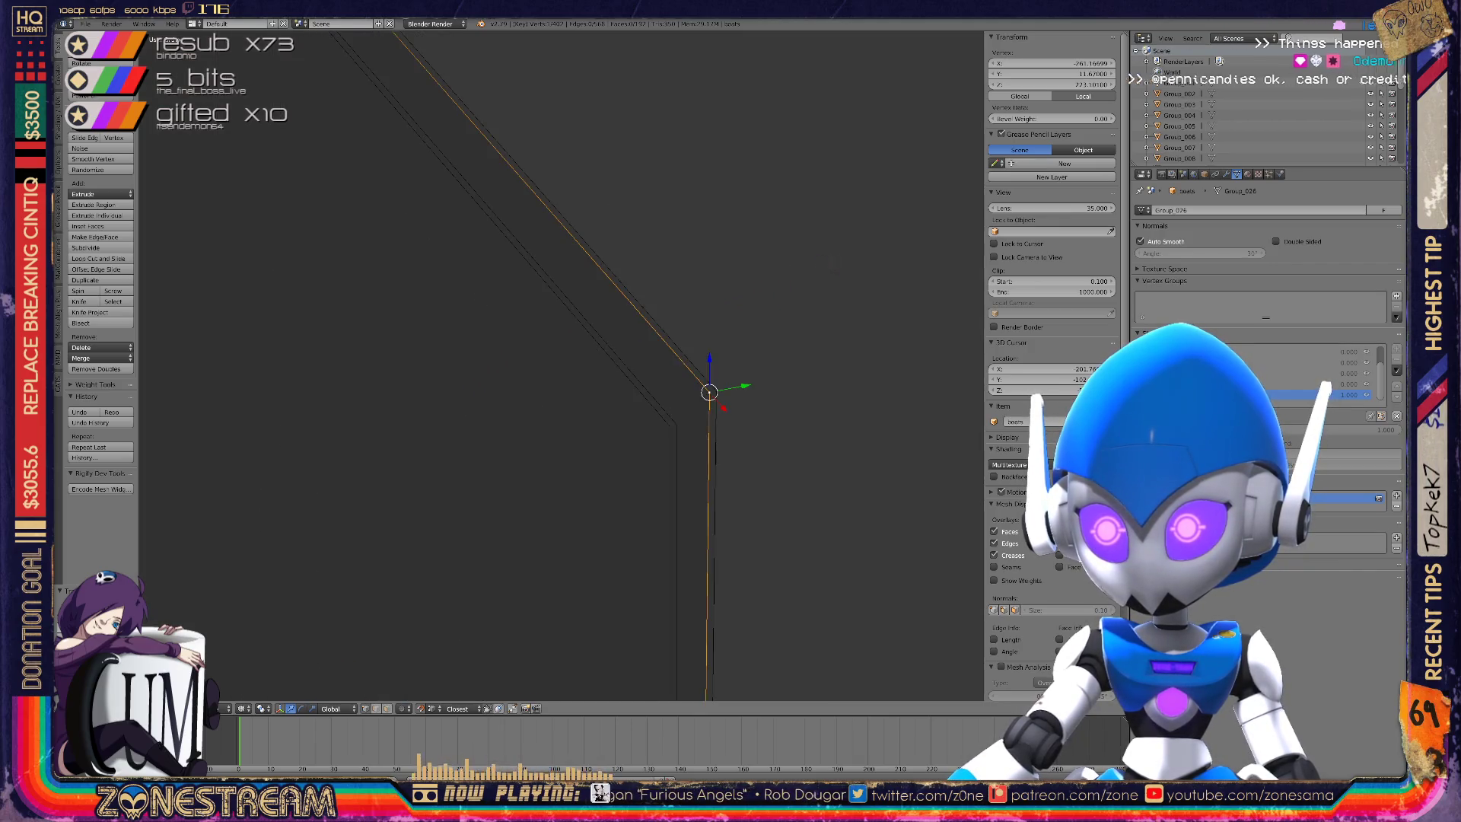
key("g")
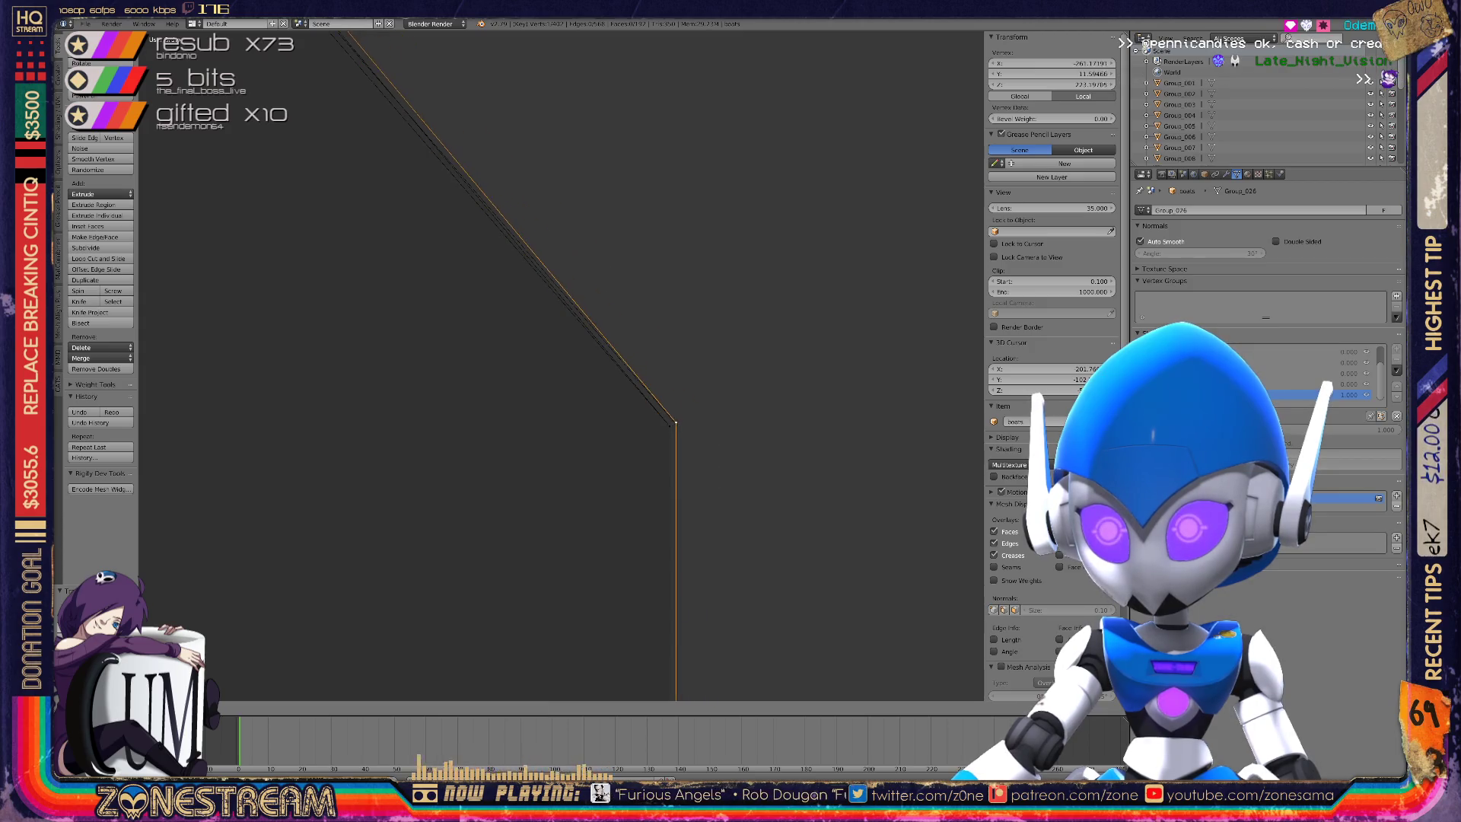
left_click(676, 422)
Select the top-left vertex and centre the view on it.
mouse_move(678, 418)
middle_mouse_down("shift")
mouse_move(868, 610)
mouse_move(981, 654)
mouse_move(1020, 620)
mouse_move(1058, 685)
middle_mouse_up("shift")
right_click(404, 361)
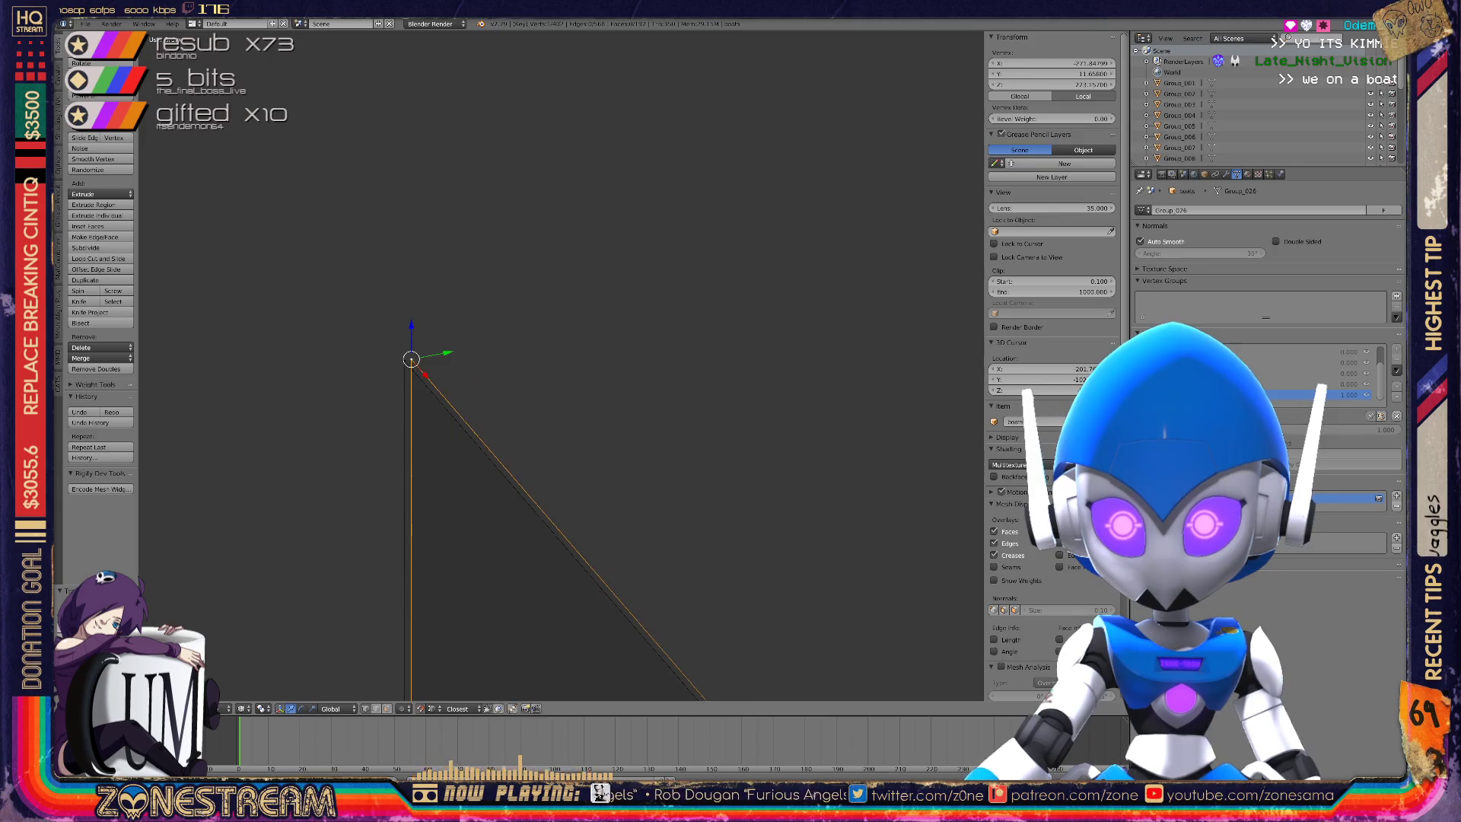
key("KP_Decimal")
mouse_move(685, 533)
middle_mouse_down("shift")
mouse_move(556, 304)
mouse_move(335, 303)
middle_mouse_up("shift")
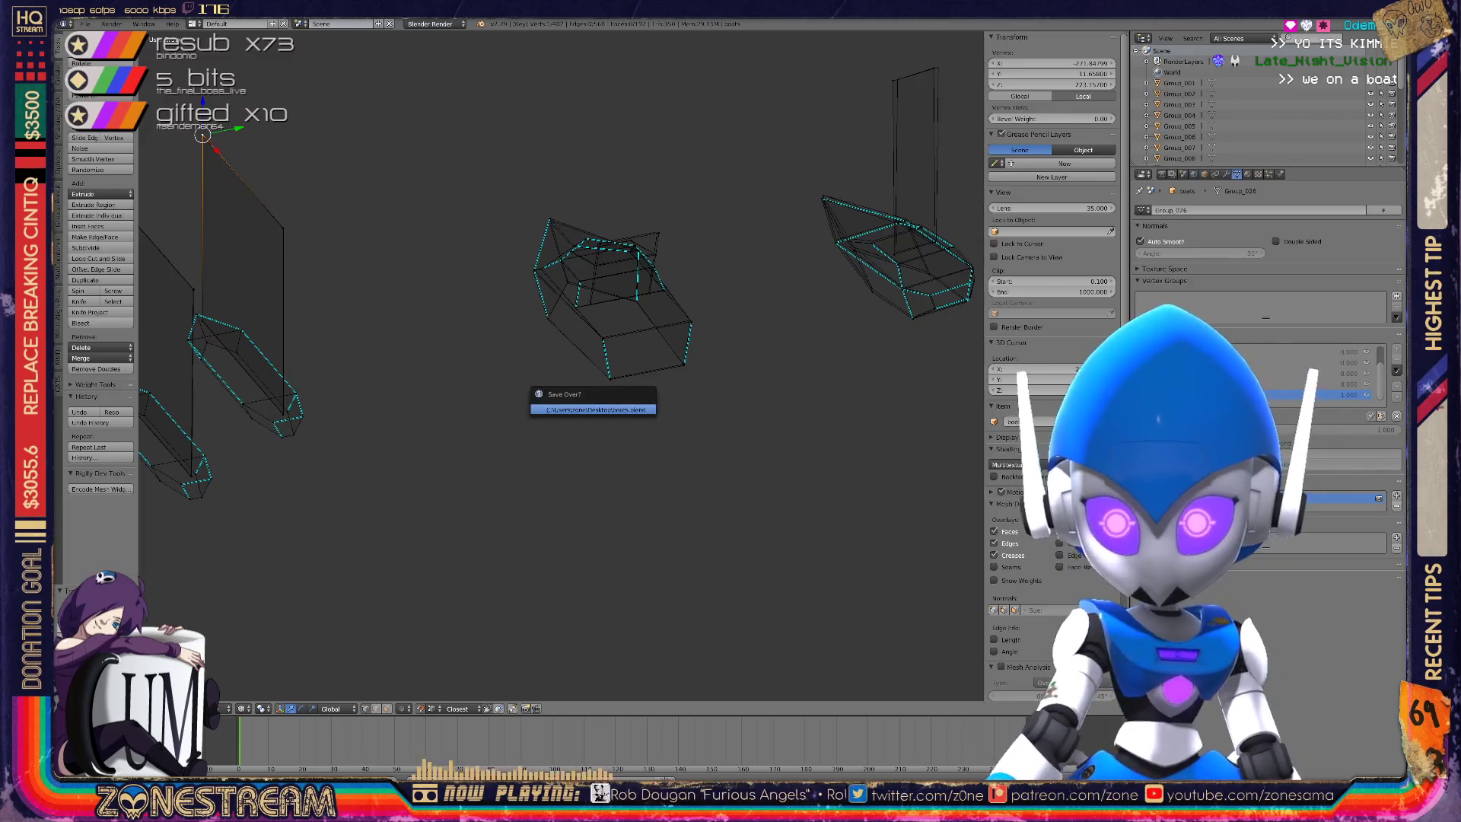
Nudge the selected vertex up and left, then select the box's bottom and top-right corner vertices.
scroll(586, 396, "up", 5)
middle_click_drag(563, 342, 521, 365, "shift")
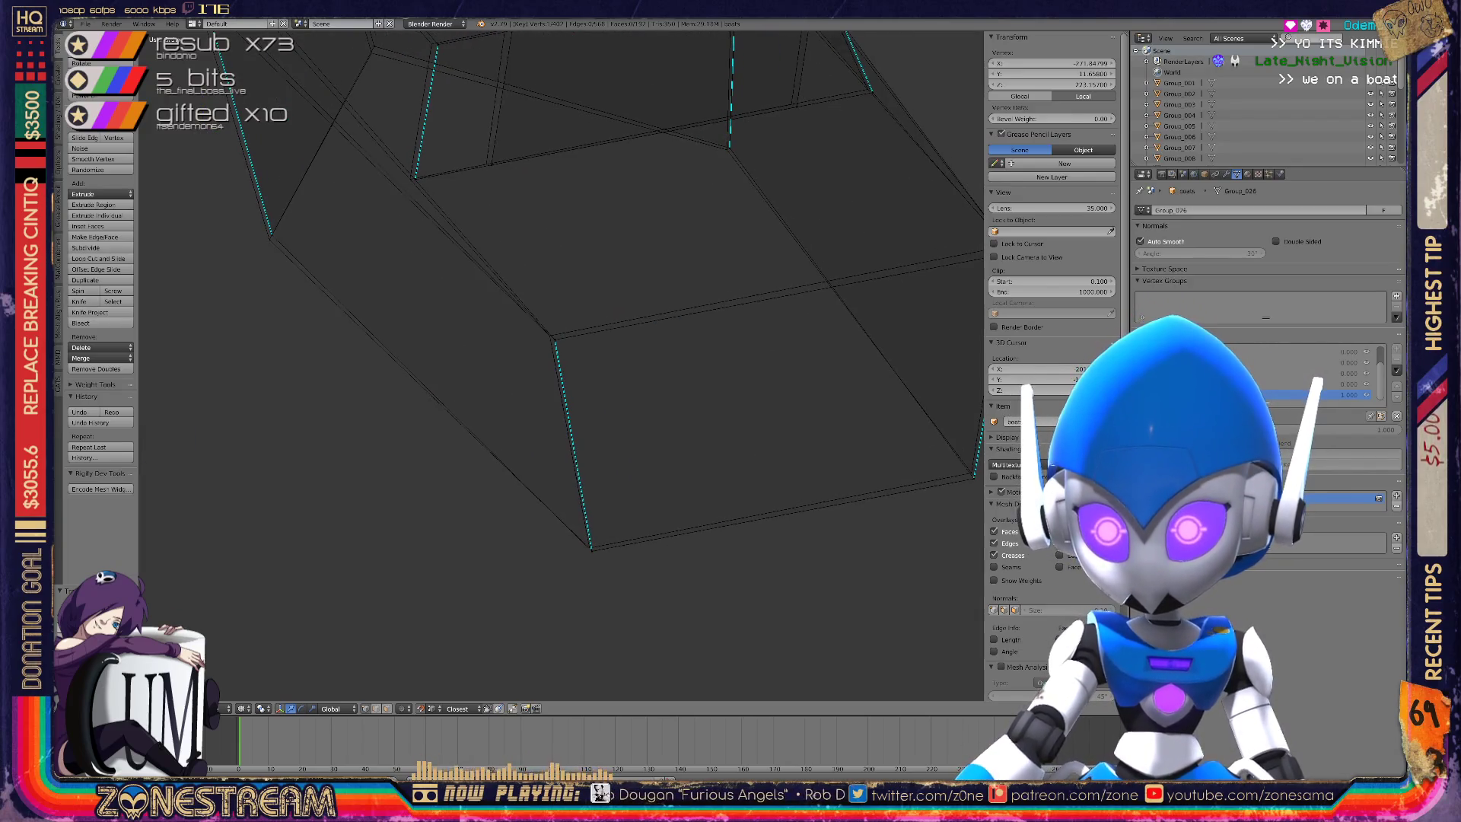
scroll(559, 363, "up", 3)
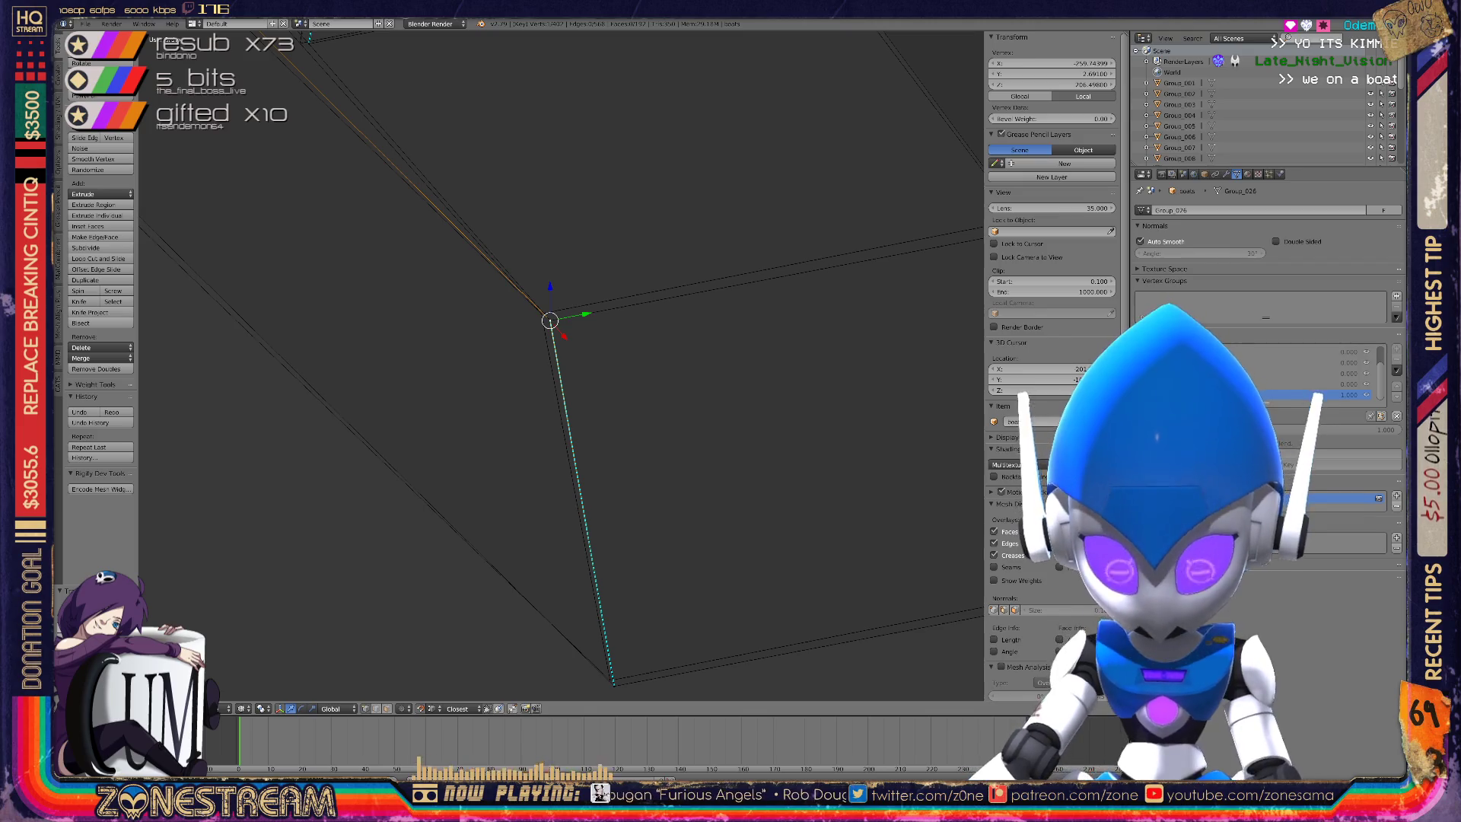
key("g")
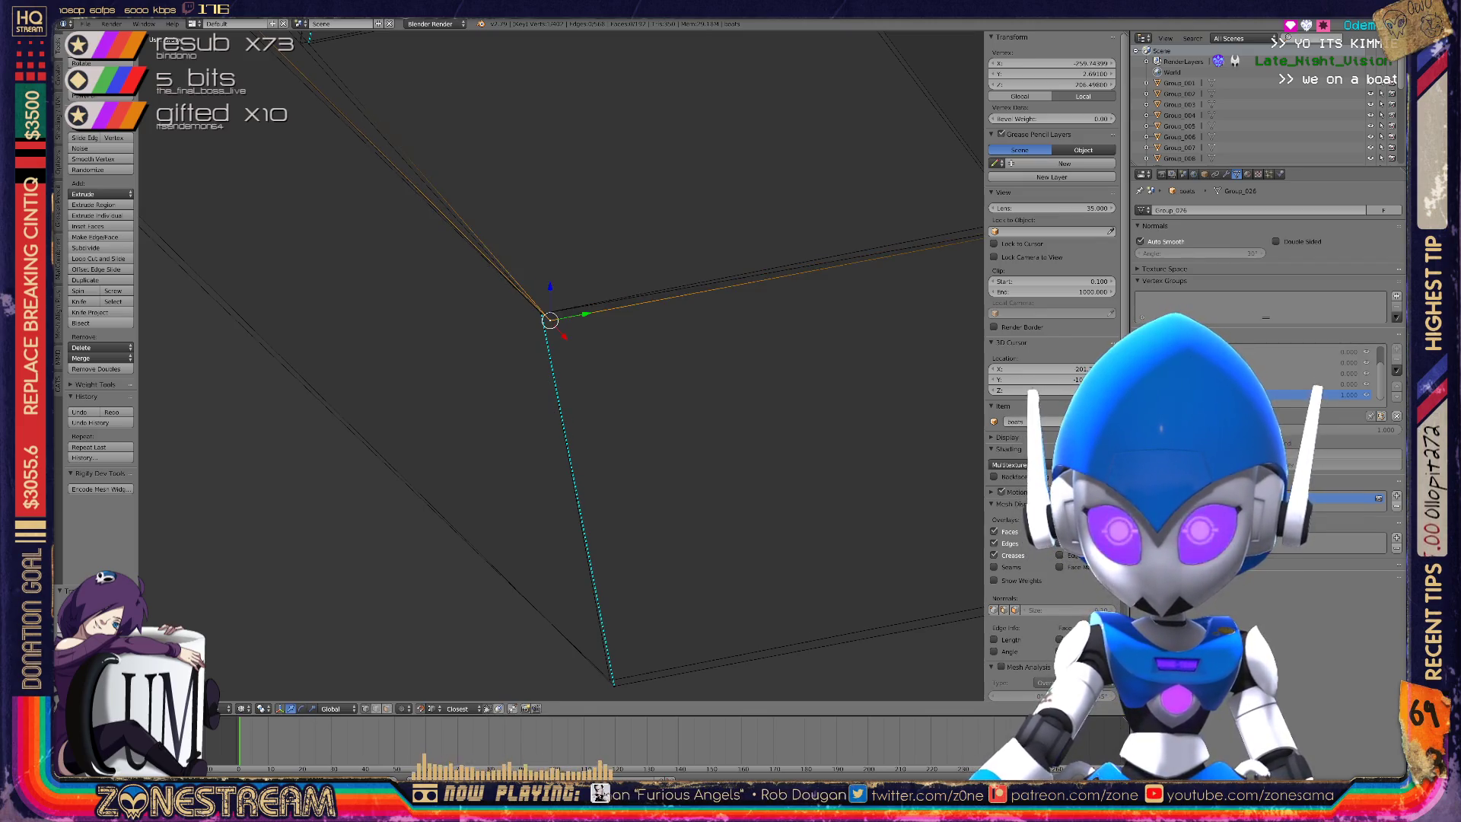
right_click(609, 679)
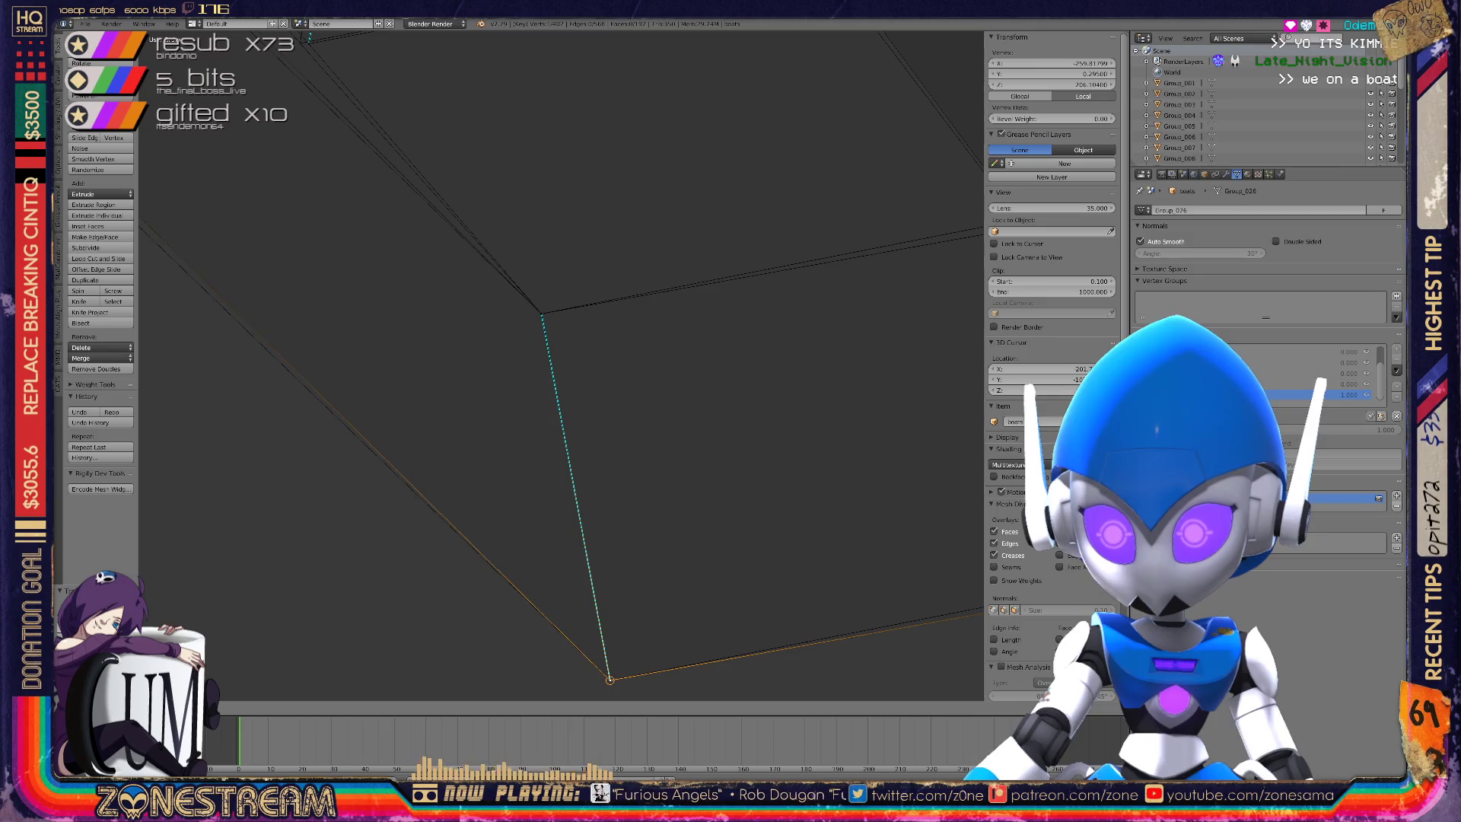
middle_click_drag(609, 679, 730, 594)
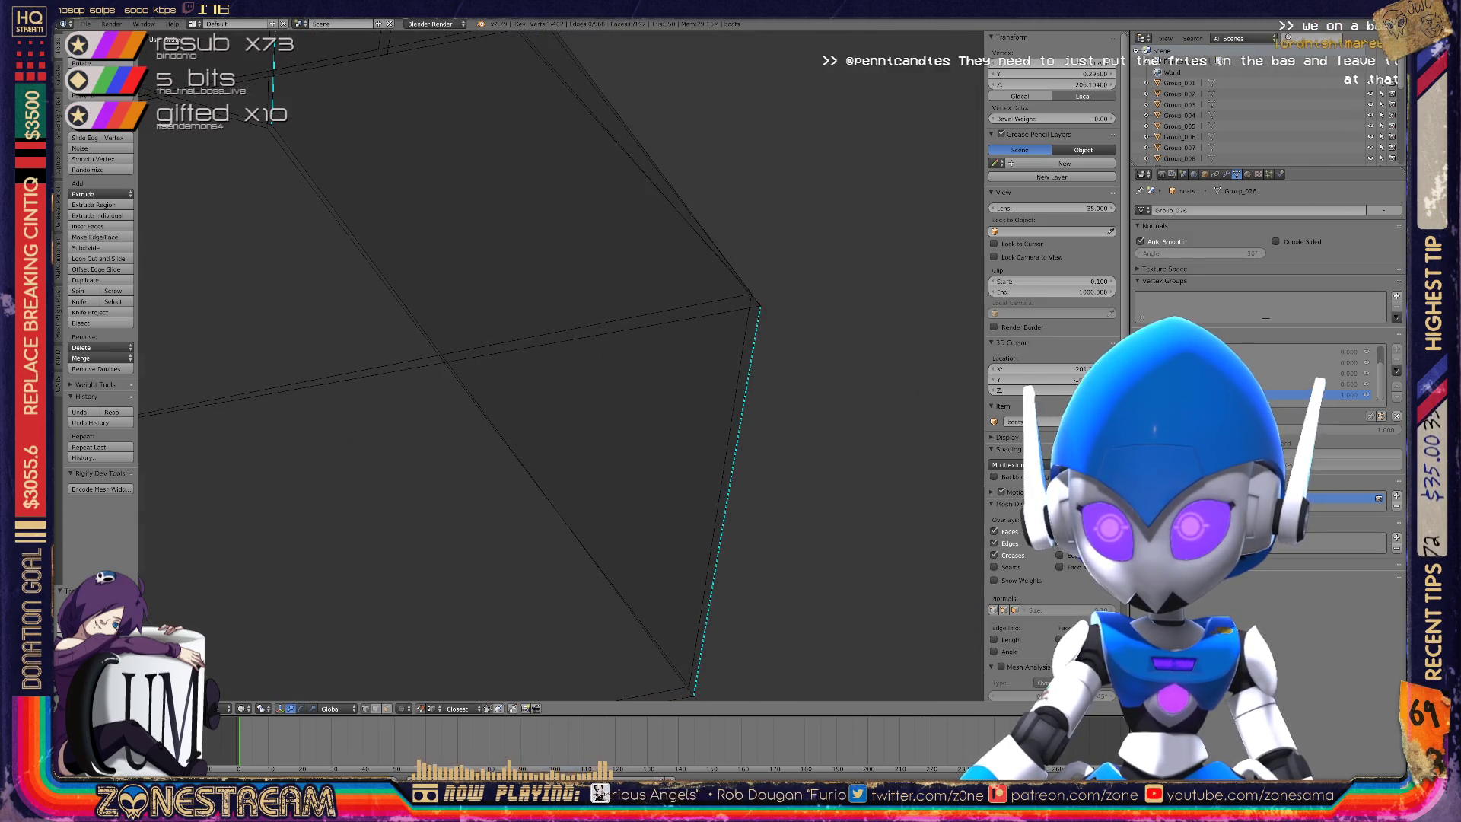
right_click(752, 293)
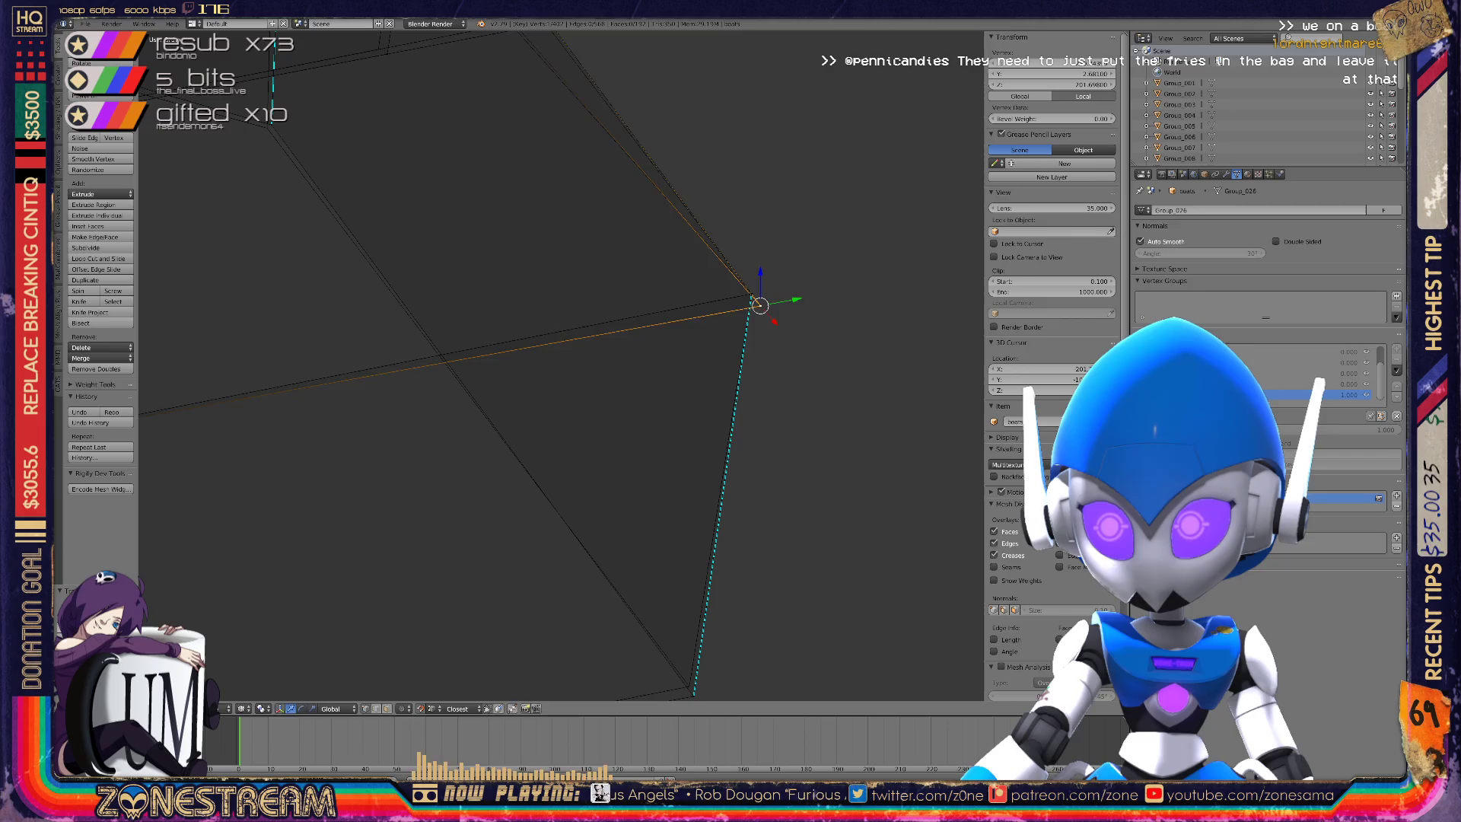
middle_click_drag(751, 293, 752, 192, "shift")
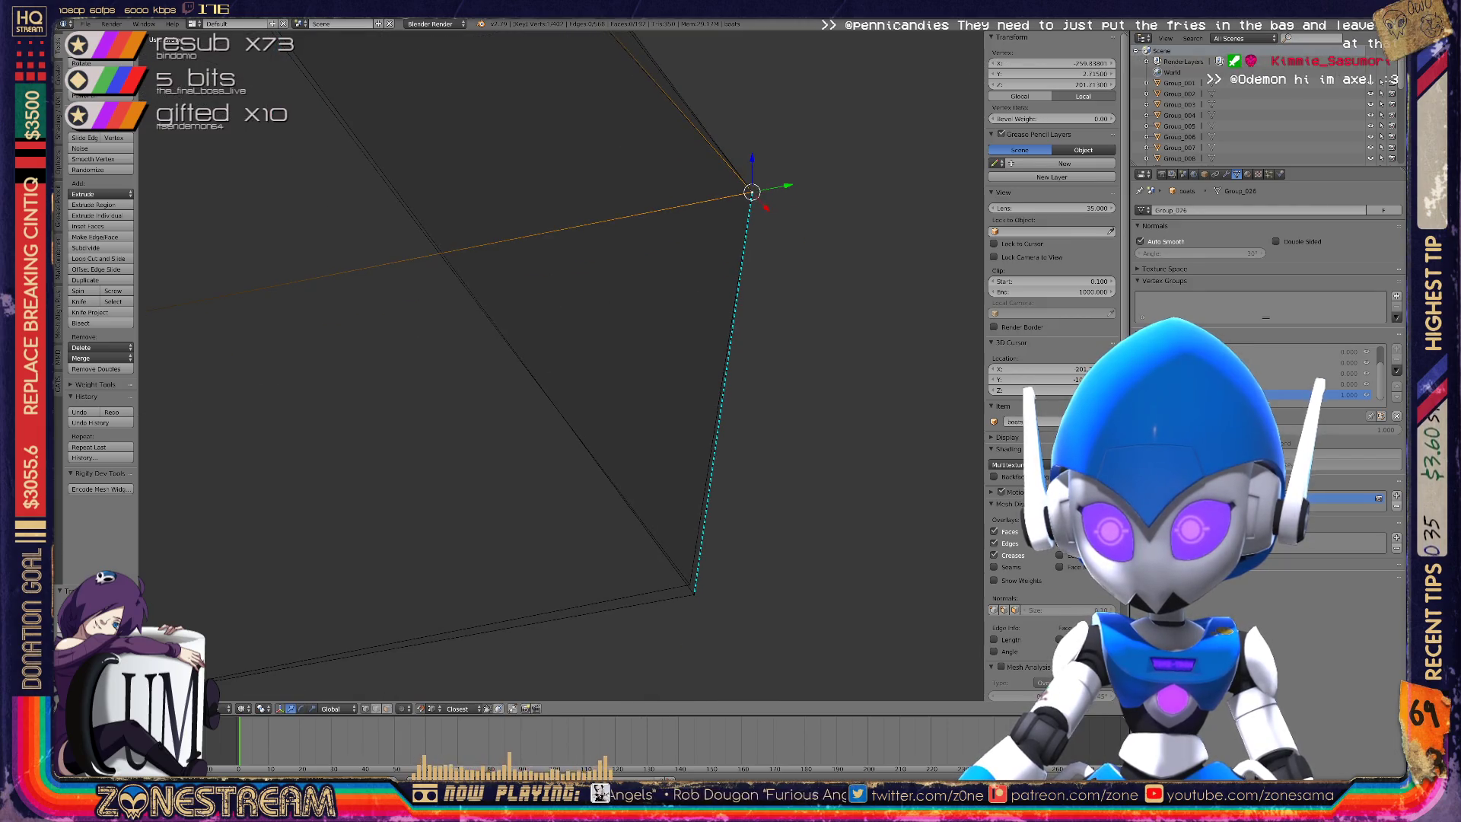
Select the vertex in the middle of the box and snap it onto its neighbour.
right_click(690, 584)
scroll(690, 584, "down", 5)
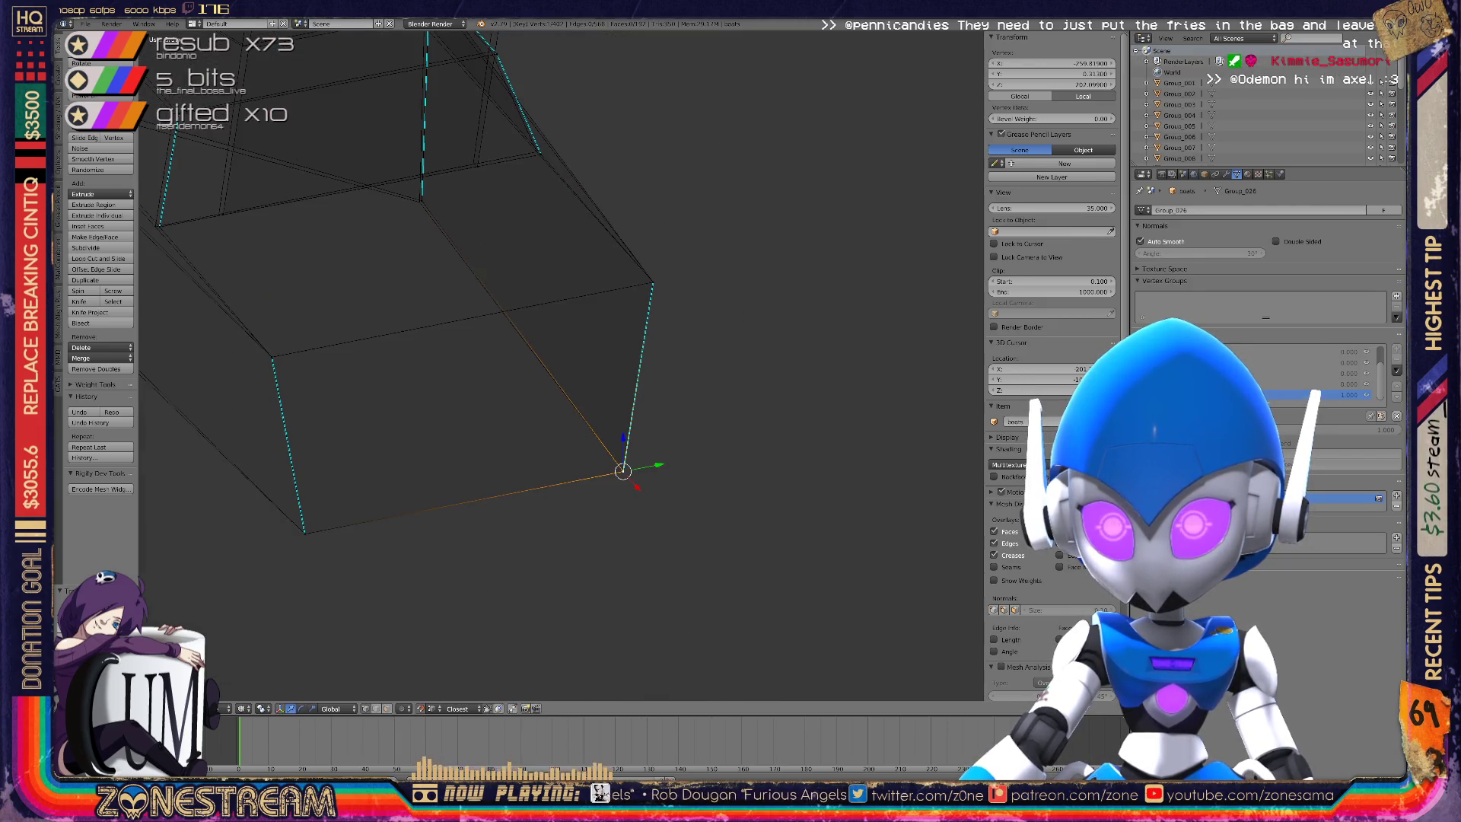
middle_click_drag(690, 584, 692, 647)
scroll(560, 366, "up", 4)
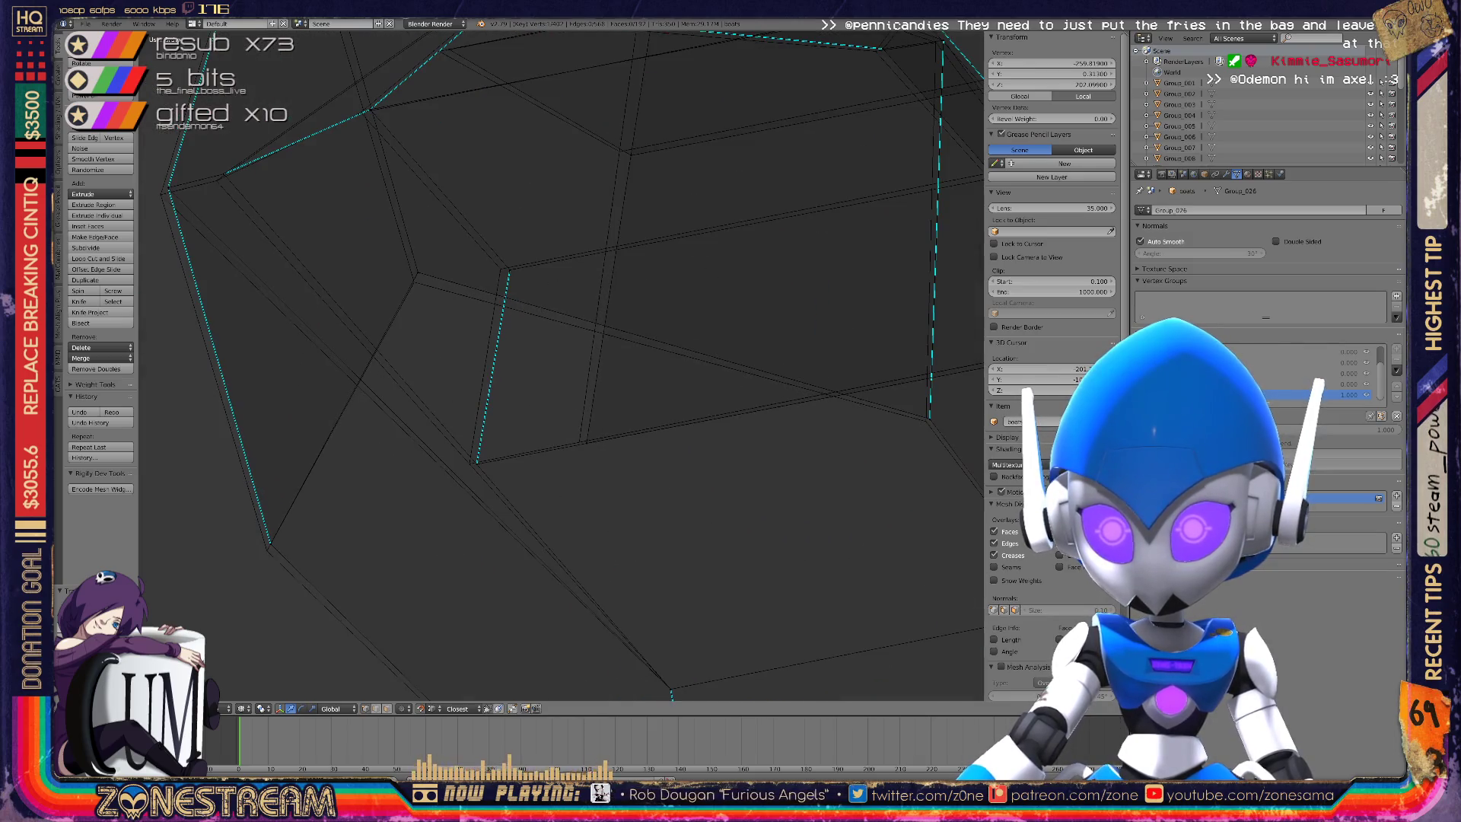
right_click(267, 548)
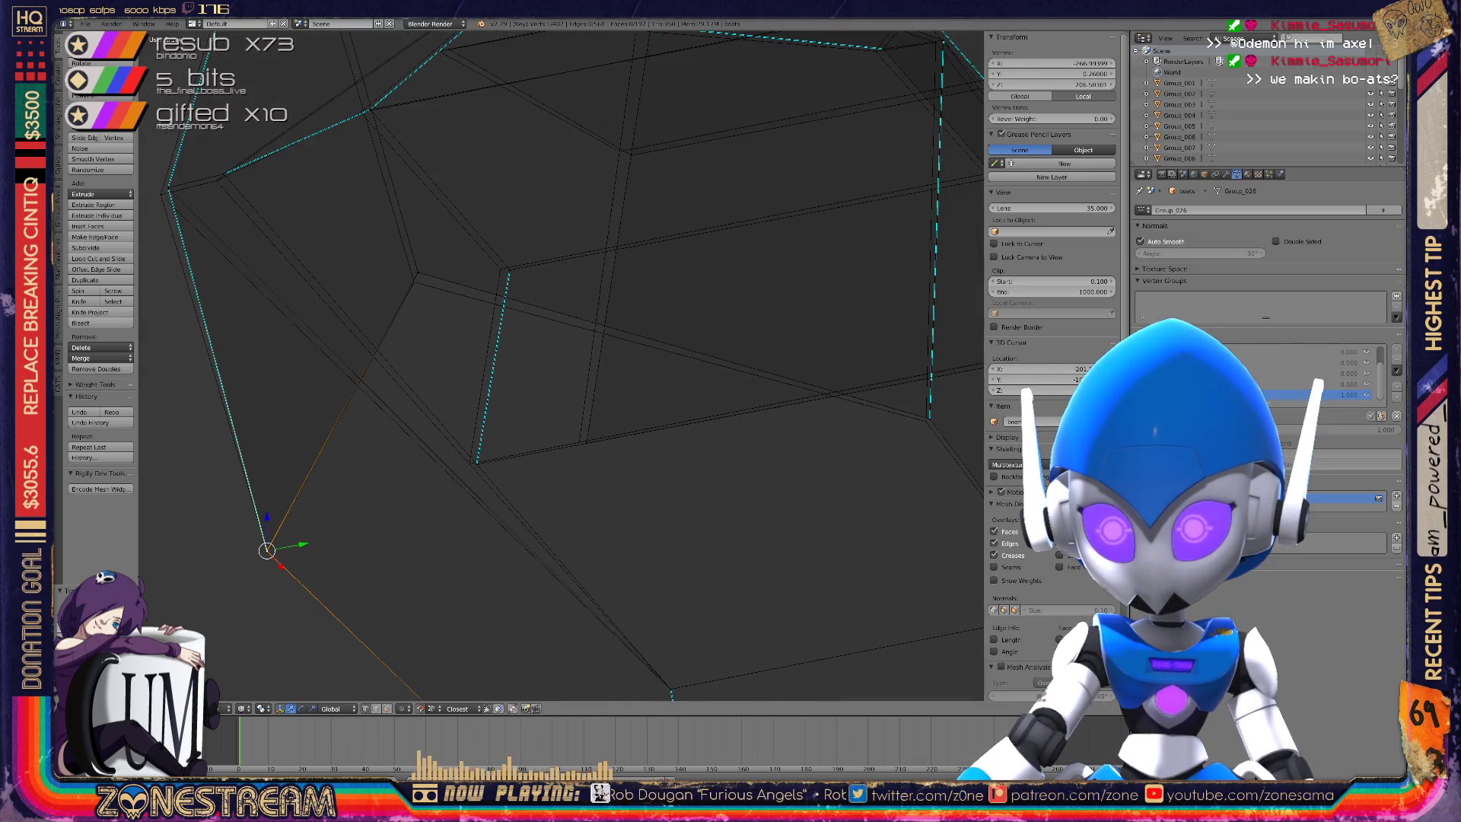
right_click(579, 441)
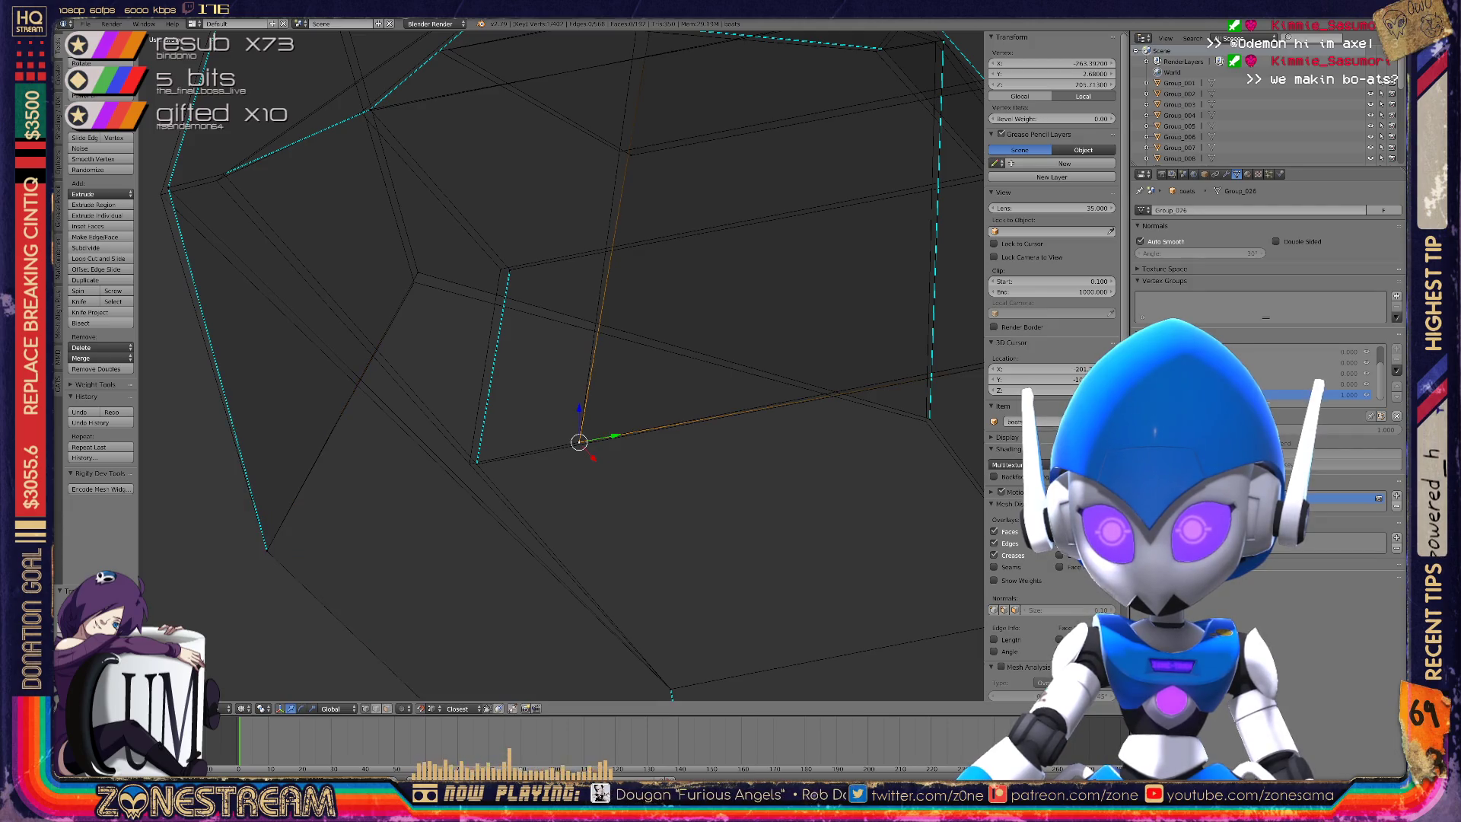
key("g")
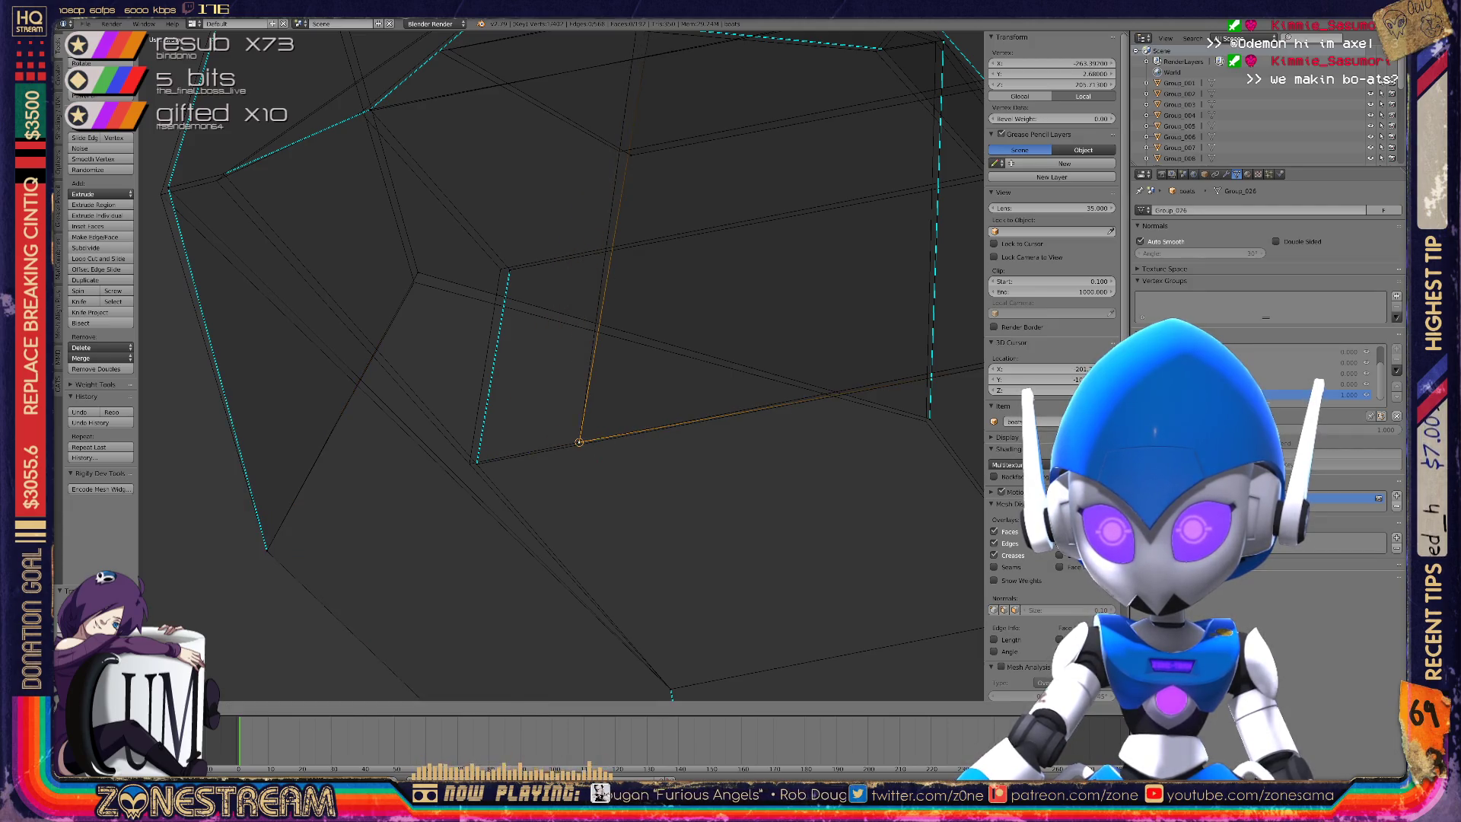
key("g")
left_click(470, 463)
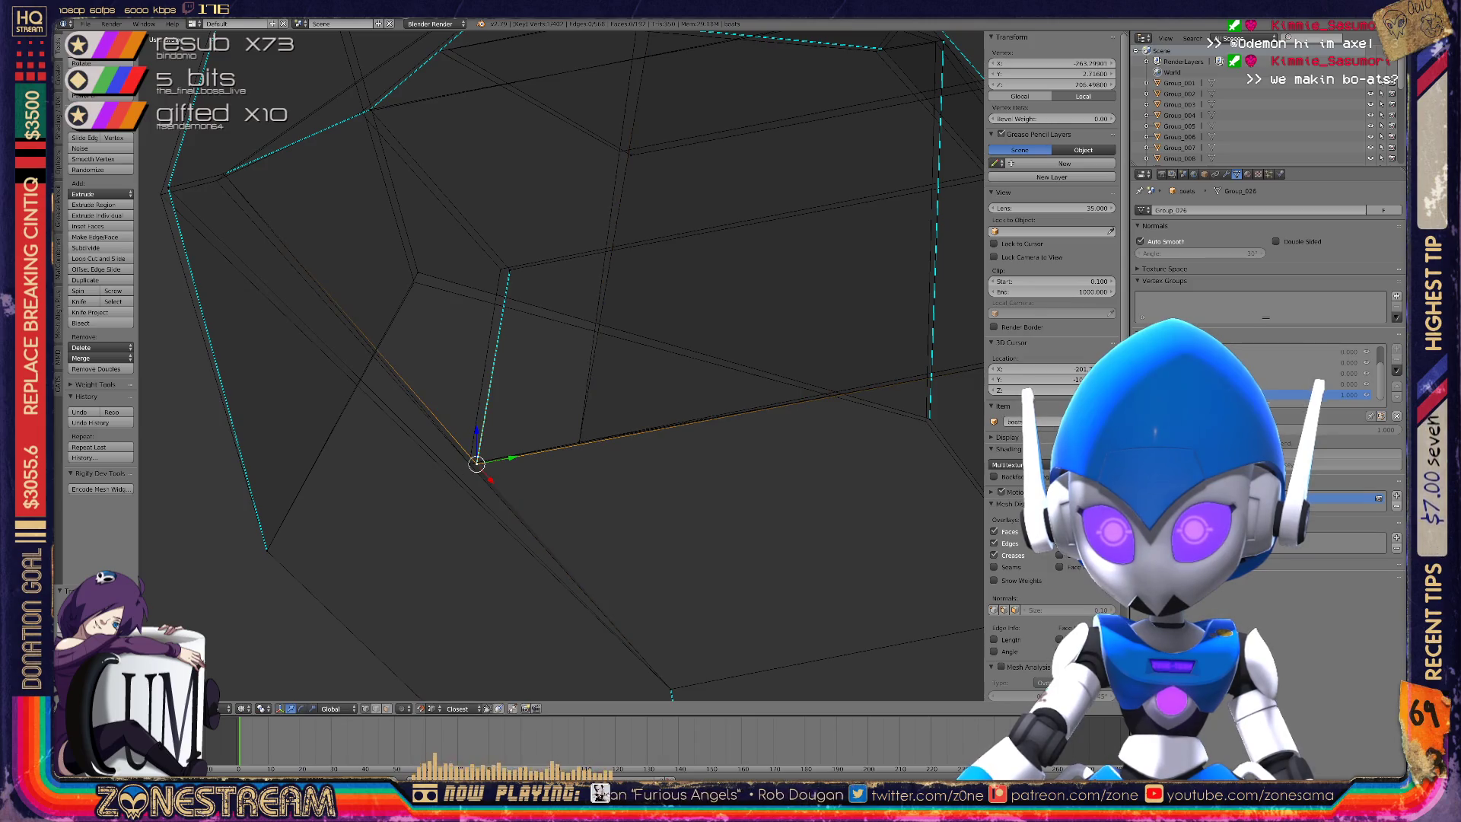
Move another vertex lower and left onto the neighbouring corner.
key("g")
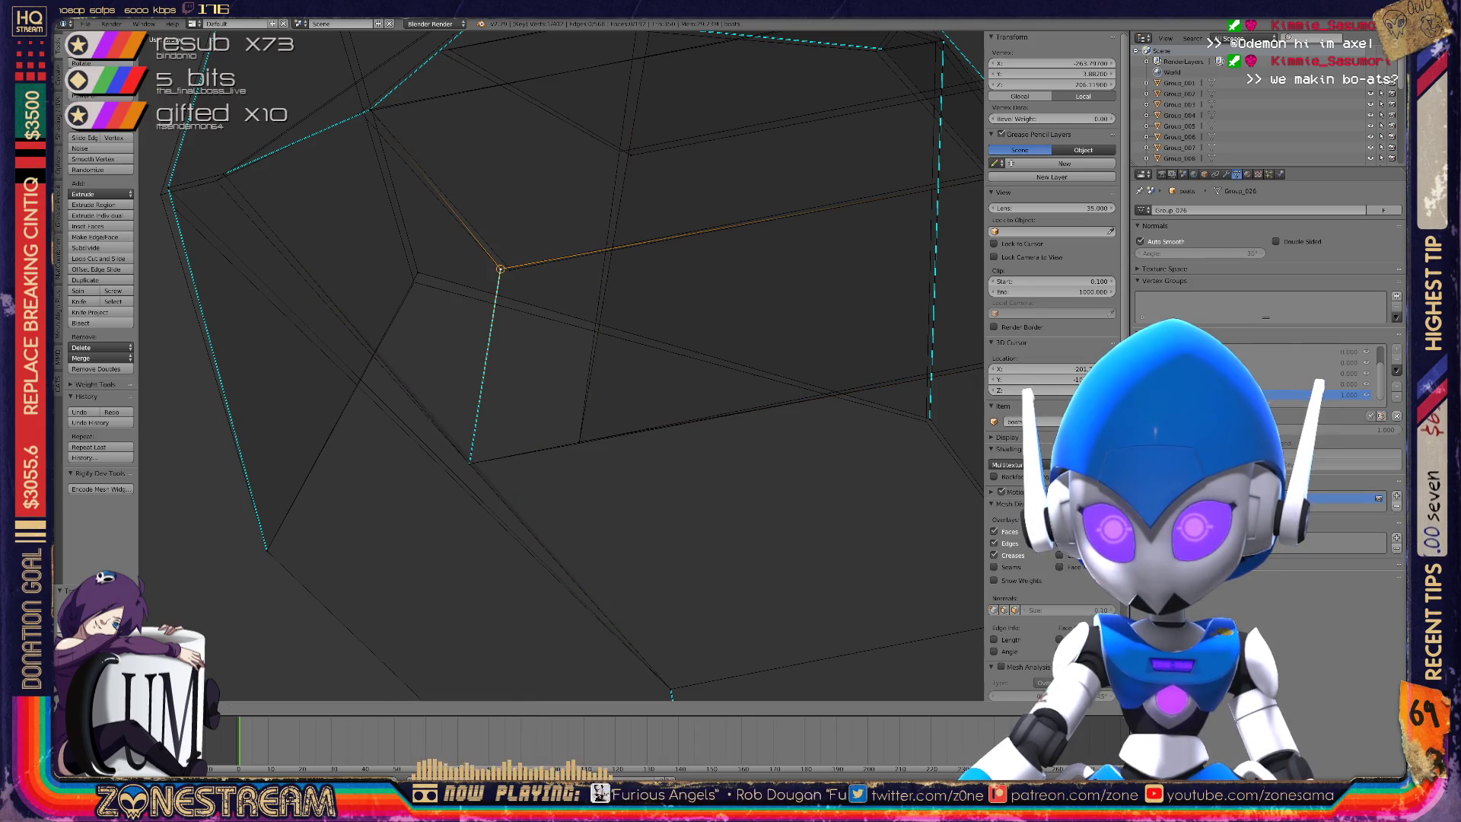
key("g")
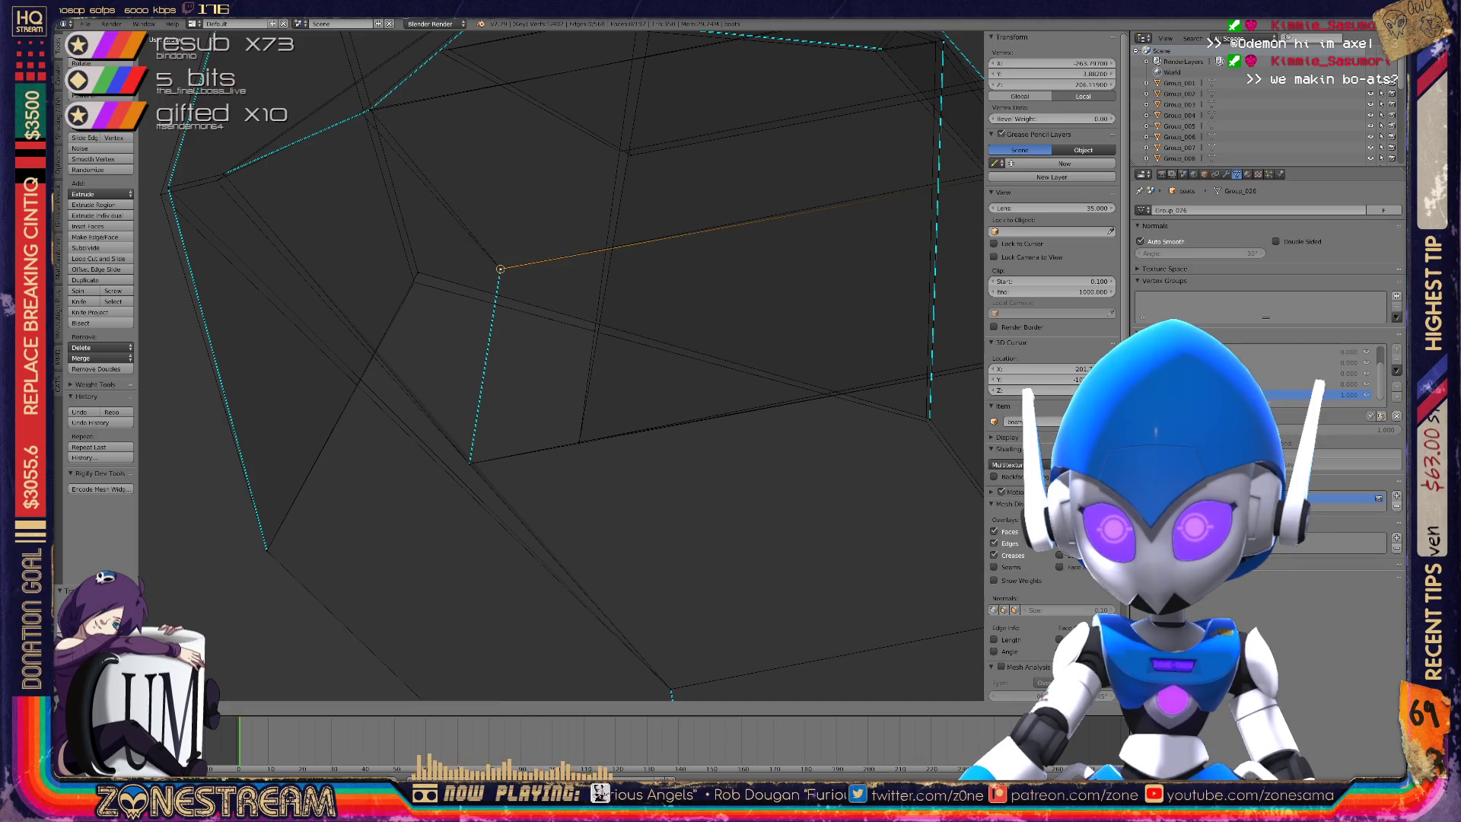
key("g")
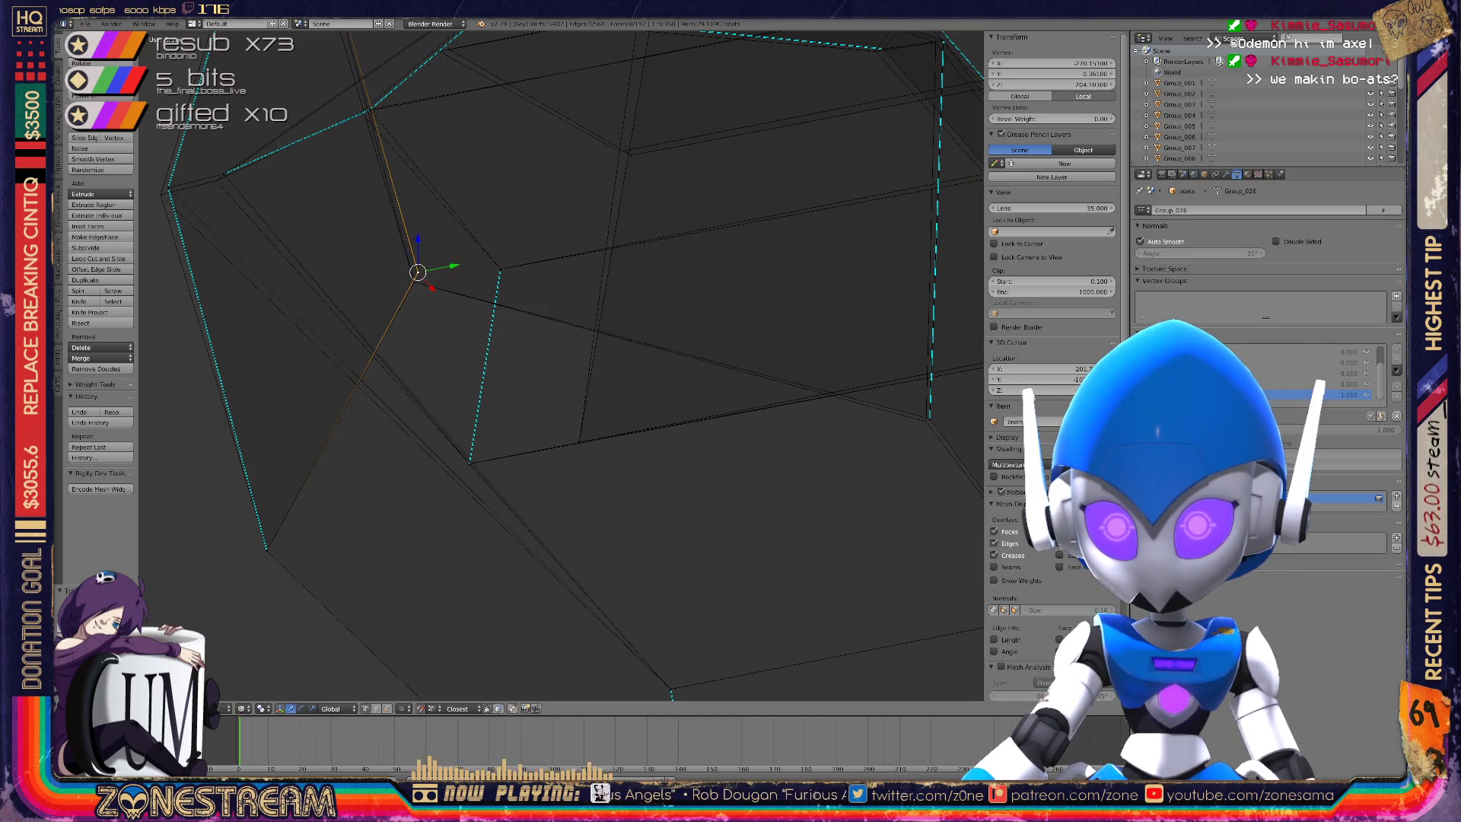
left_click(414, 283)
scroll(414, 282, "up", 3)
Snap the vertex up onto another corner and orbit around the hull.
key("g")
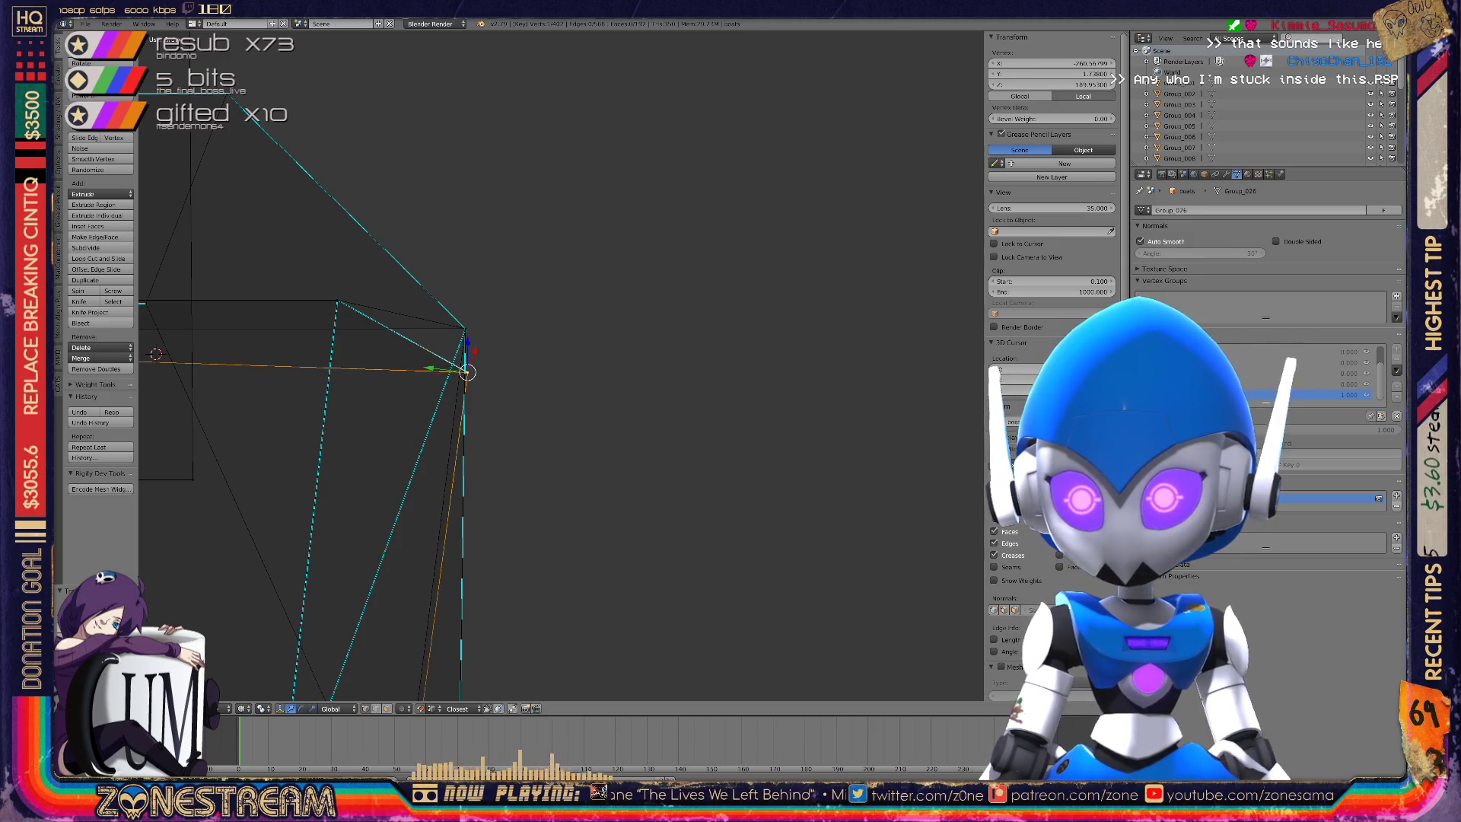
left_click(465, 328)
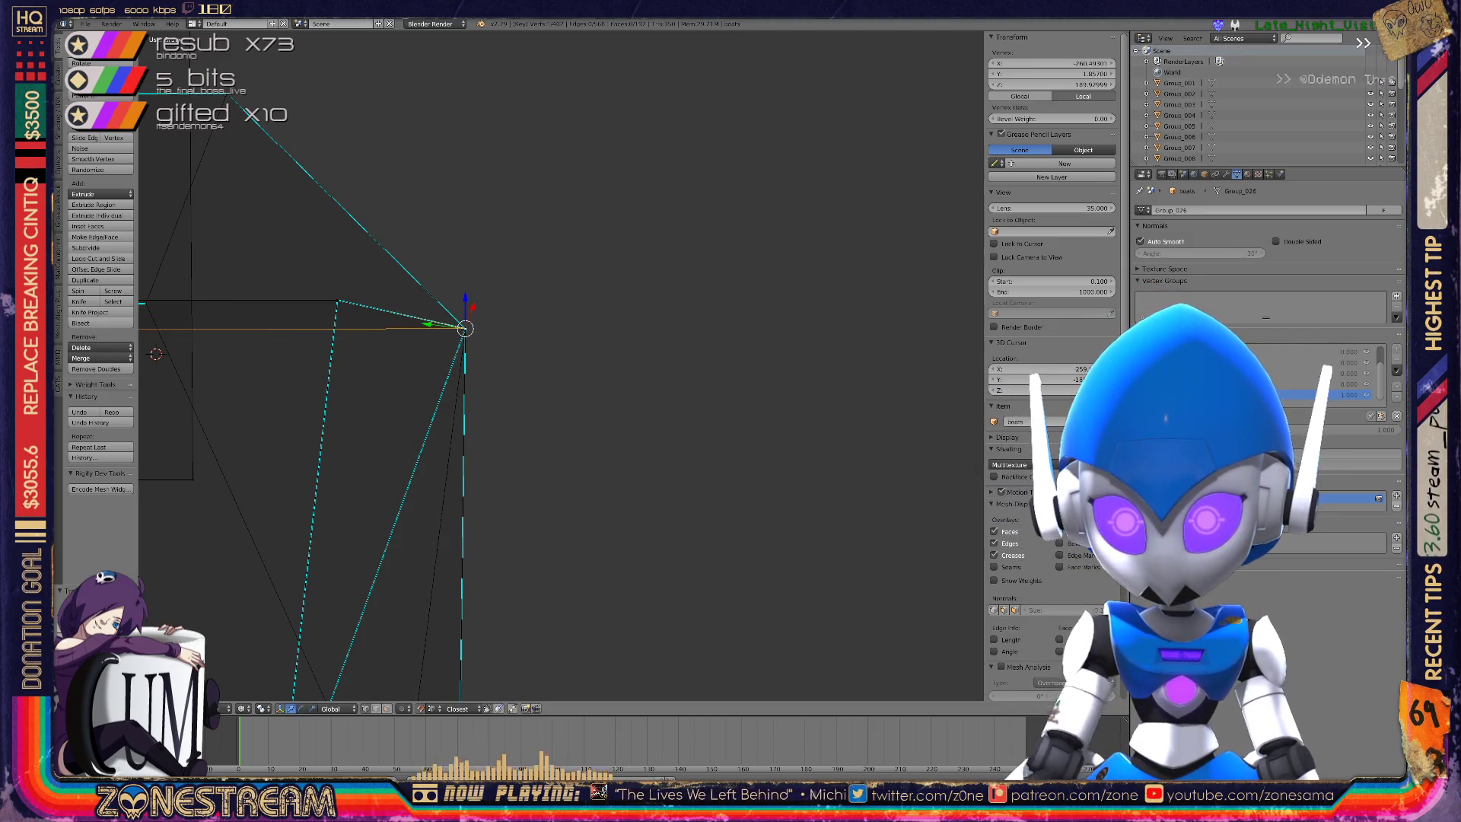
scroll(465, 328, "down", 4)
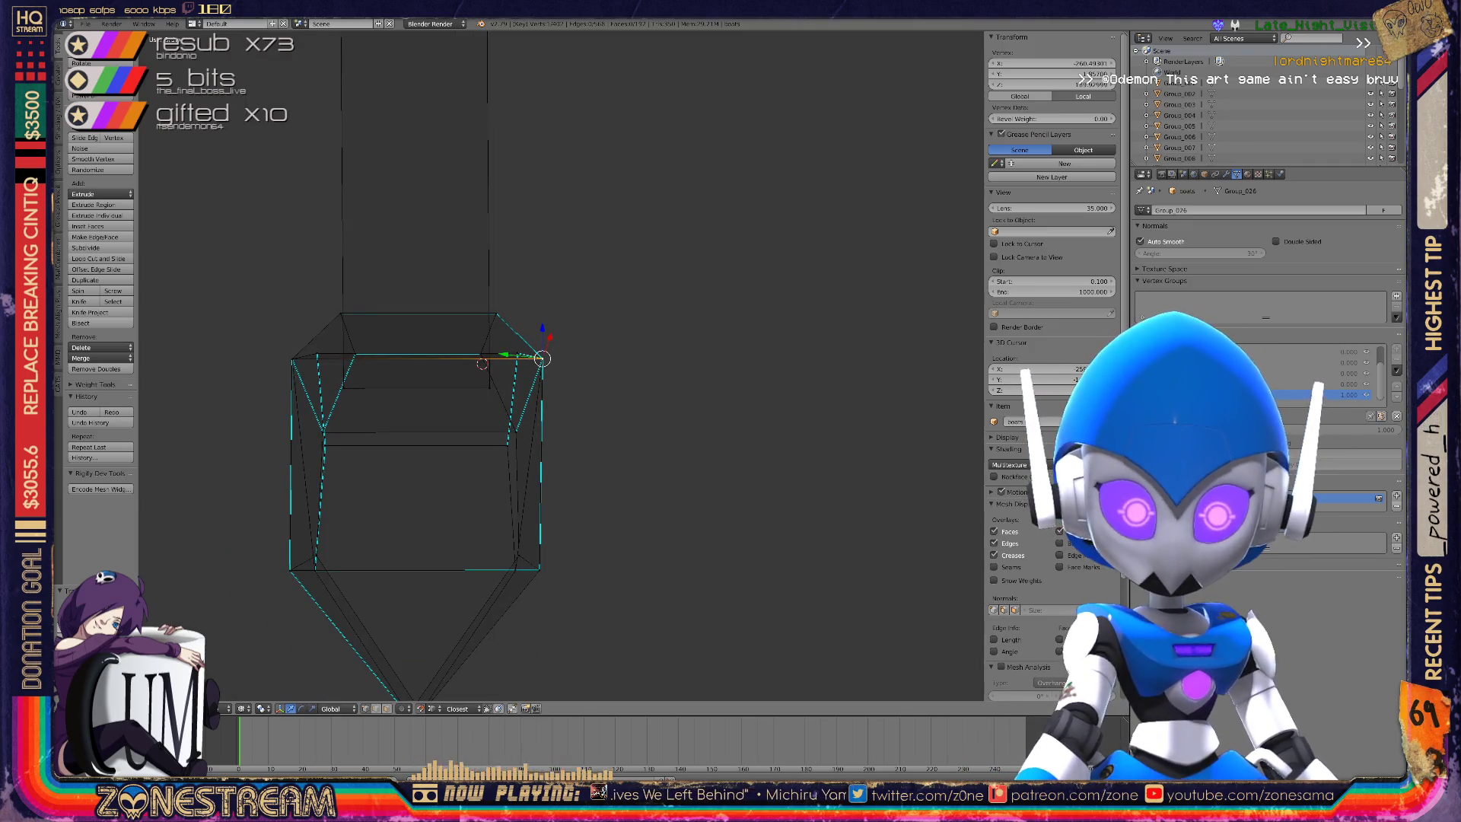
scroll(559, 365, "down", 3)
middle_click_drag(560, 365, 502, 350)
Exit Edit Mode to Object Mode and orbit around the boats to review them.
key("Tab")
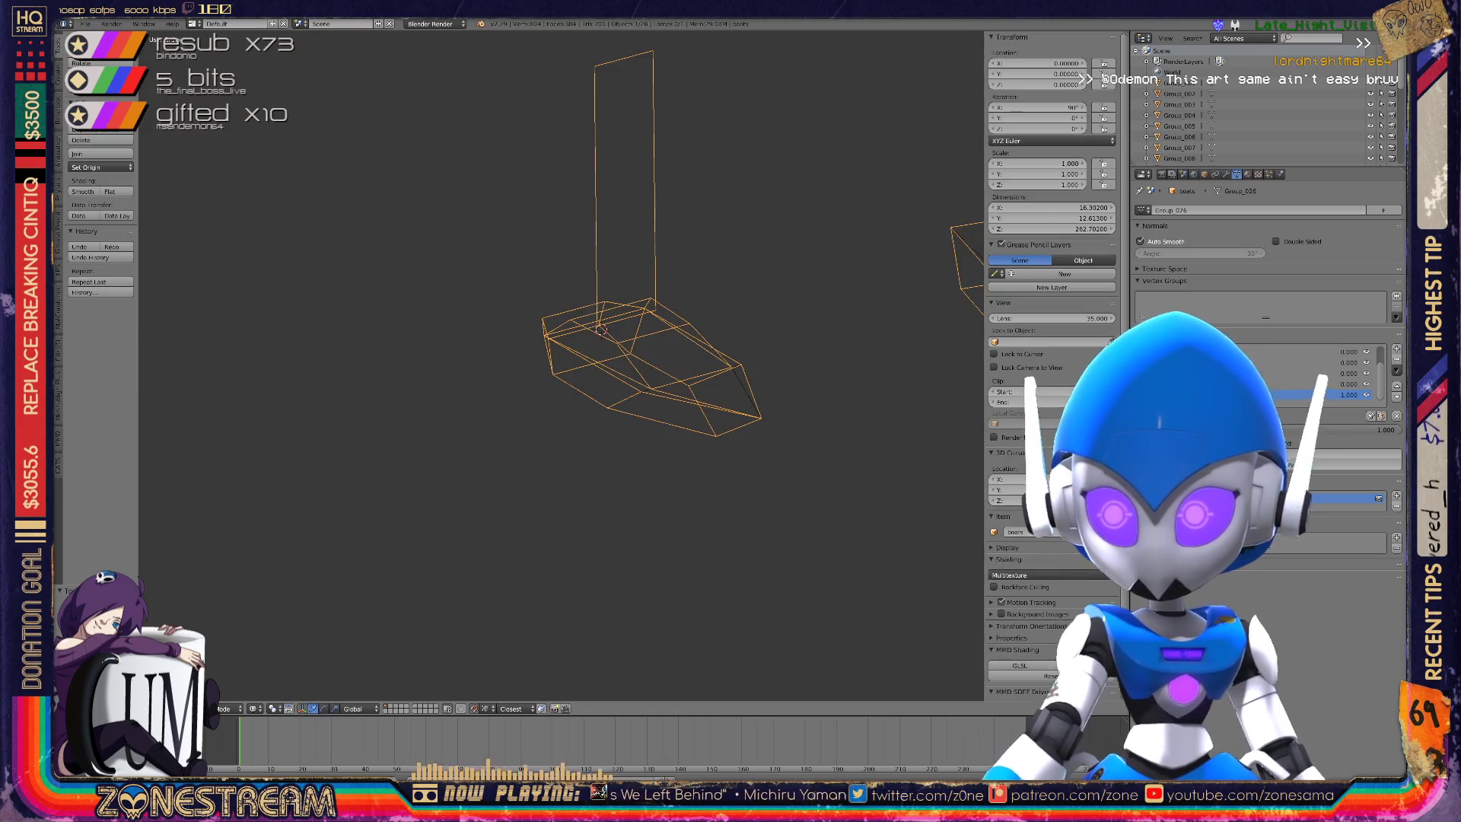
scroll(647, 342, "up", 3)
key("Tab")
key("Tab")
key("Tab")
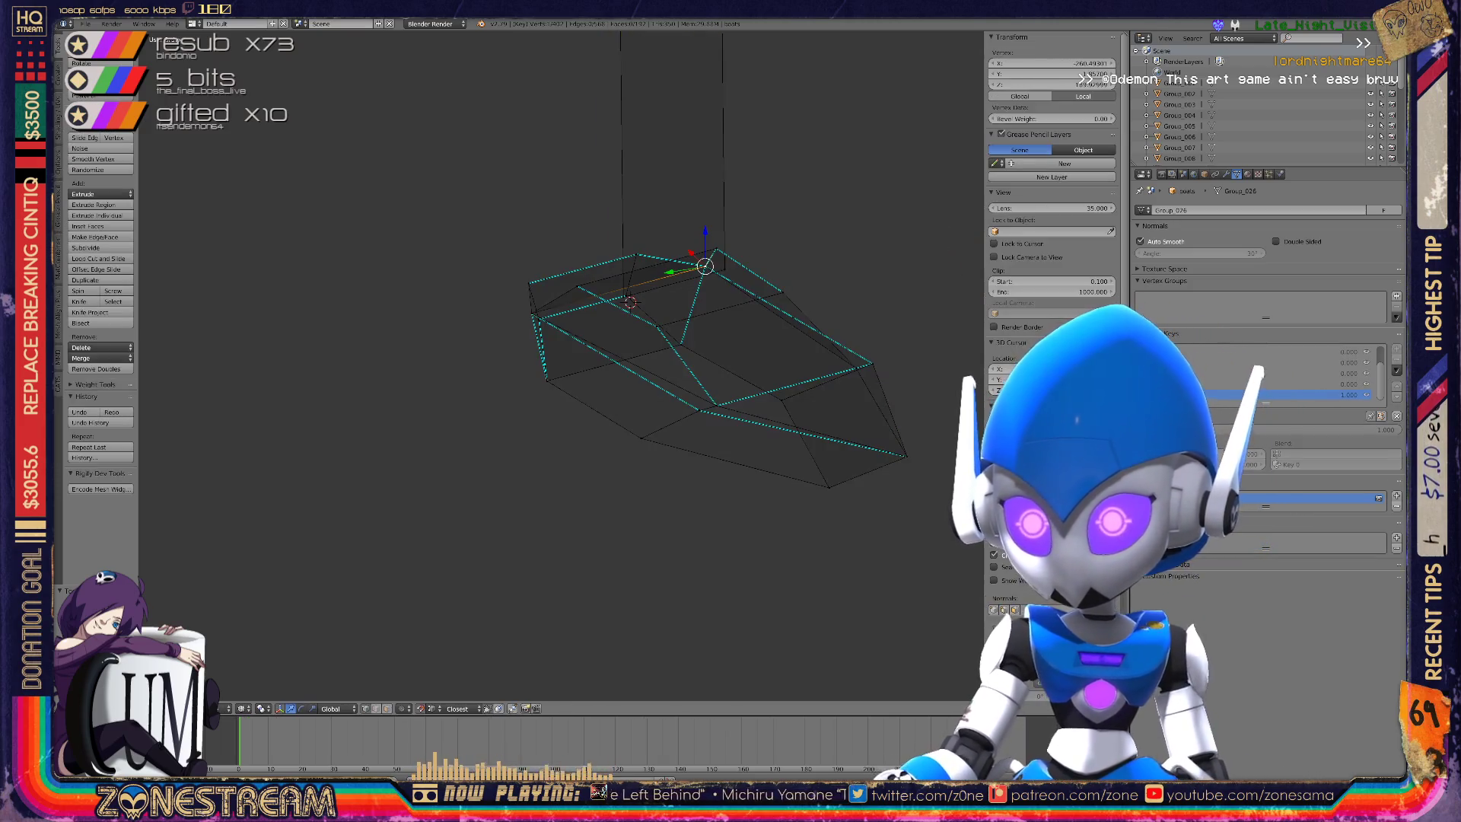
scroll(561, 365, "down", 6)
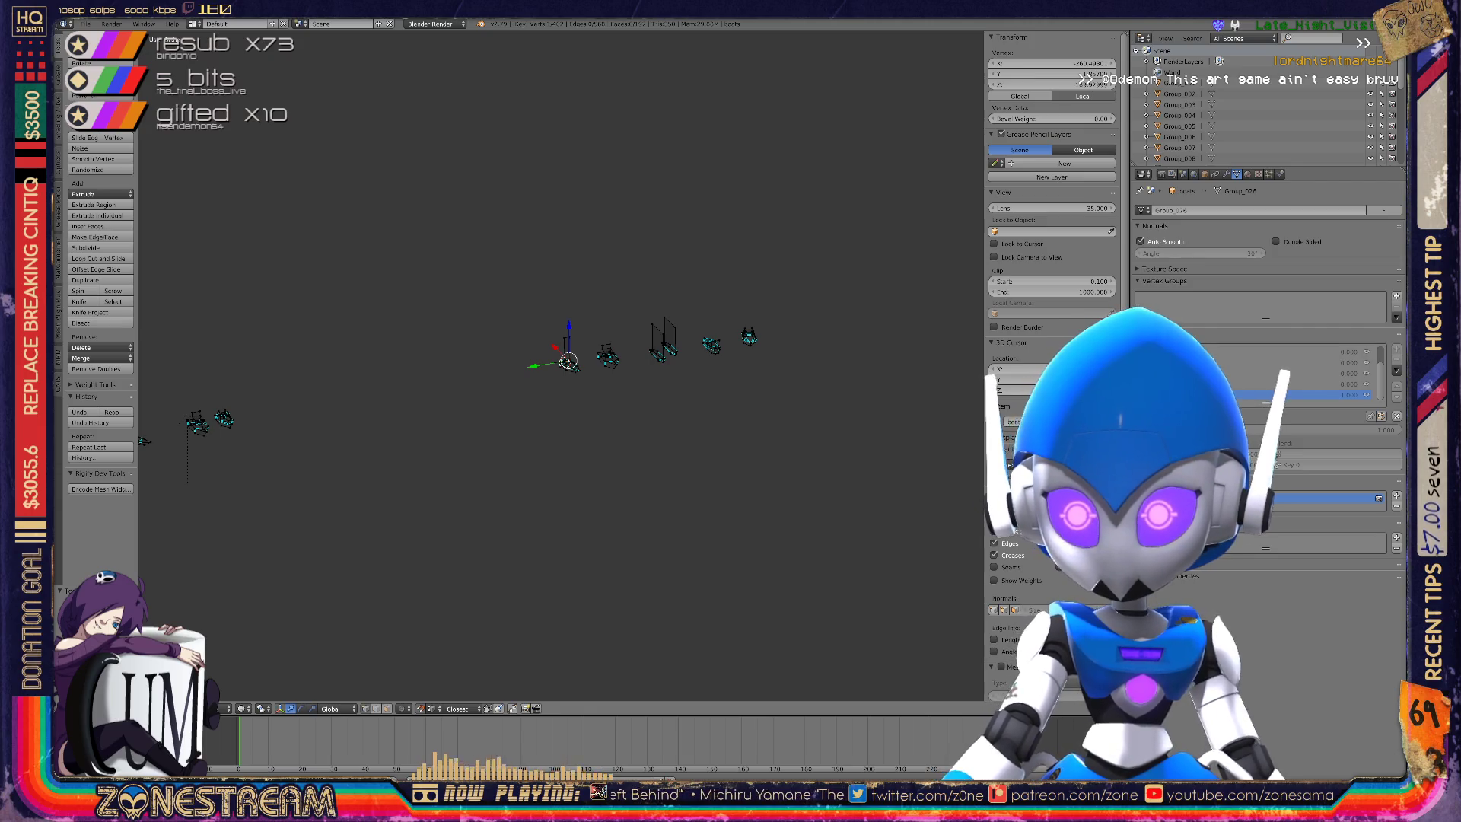
scroll(639, 347, "up", 8)
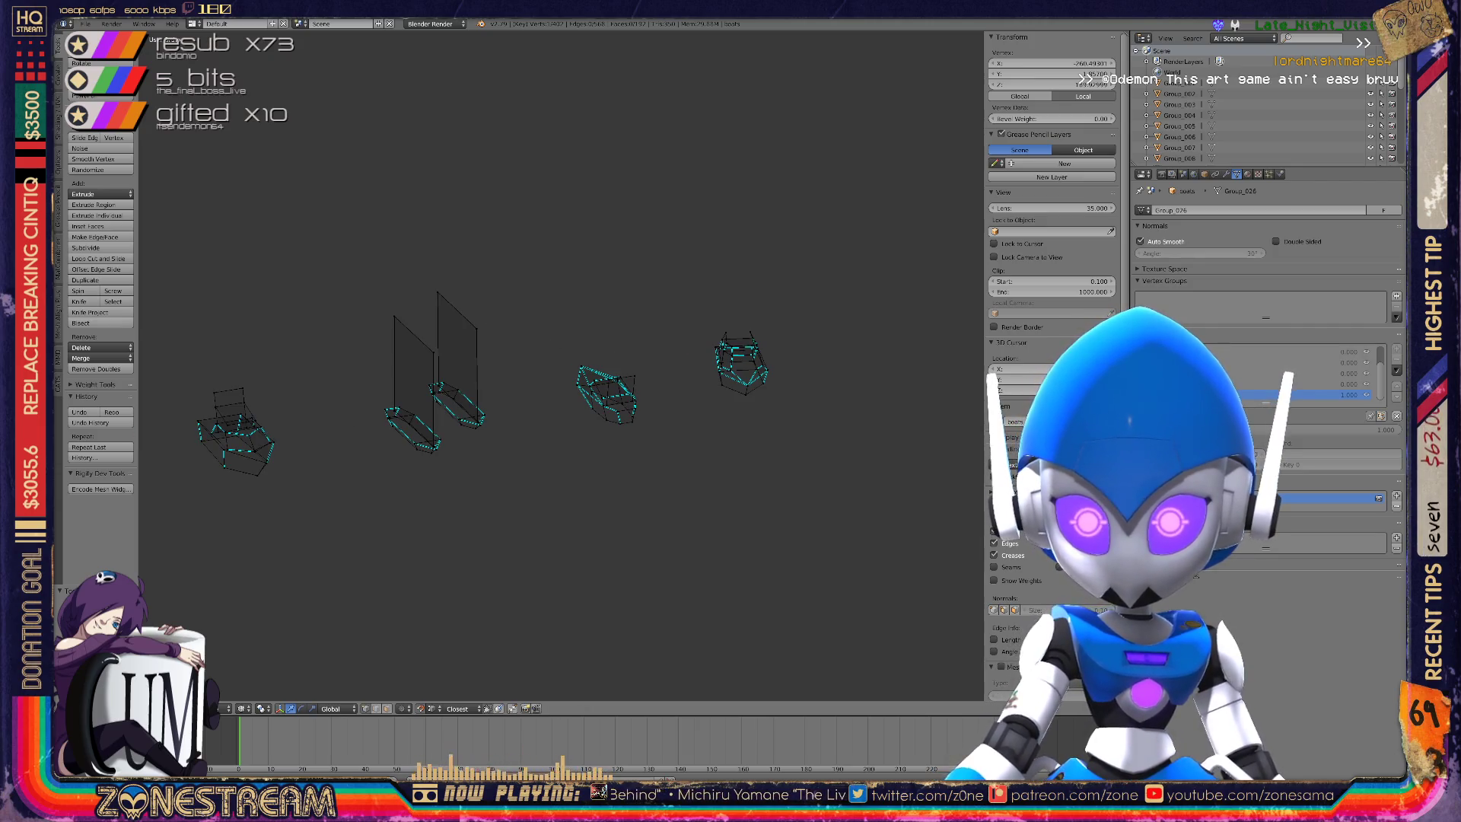
scroll(540, 373, "up", 6)
key("Tab")
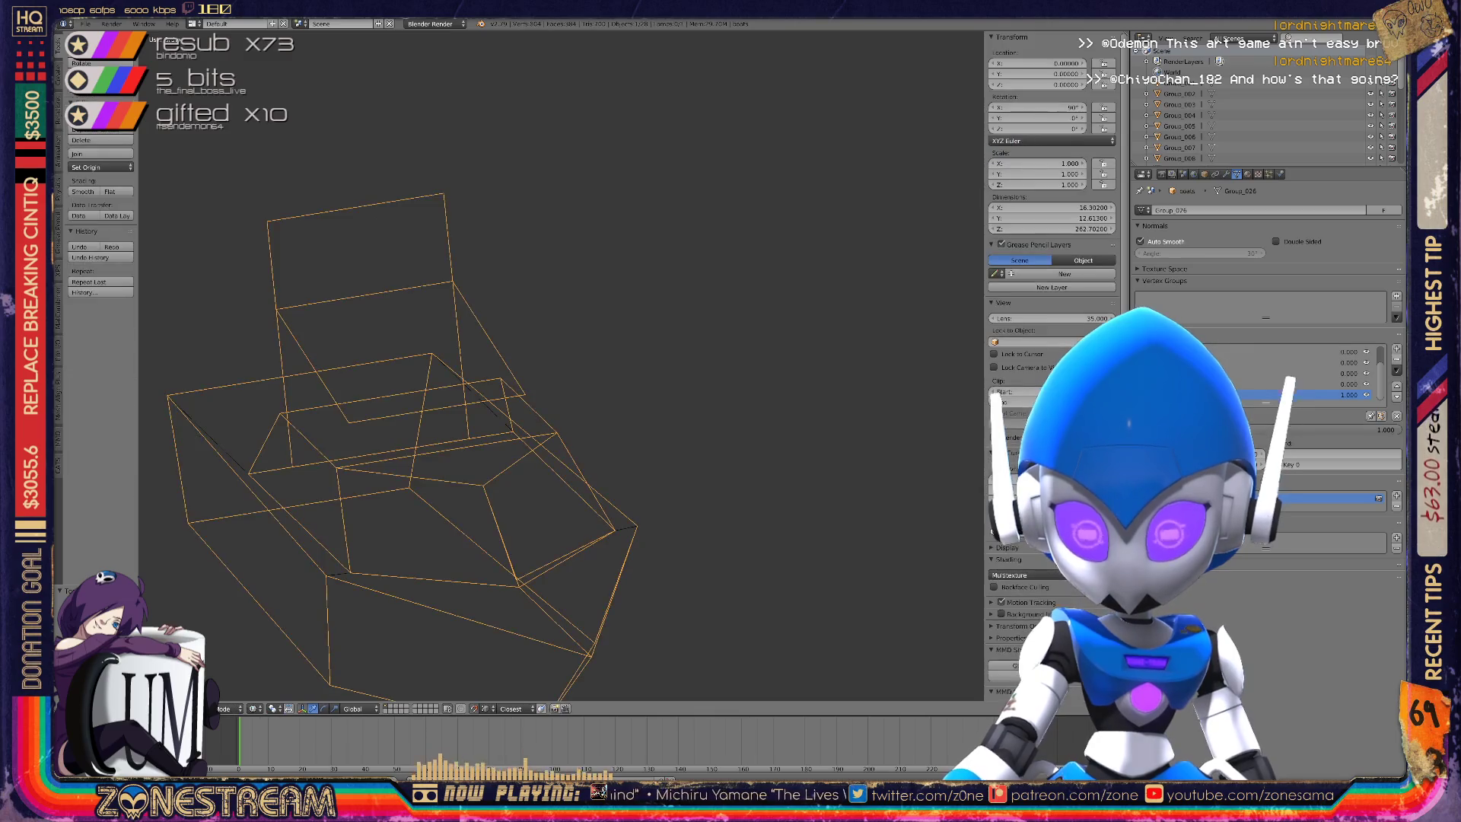
scroll(561, 365, "down", 8)
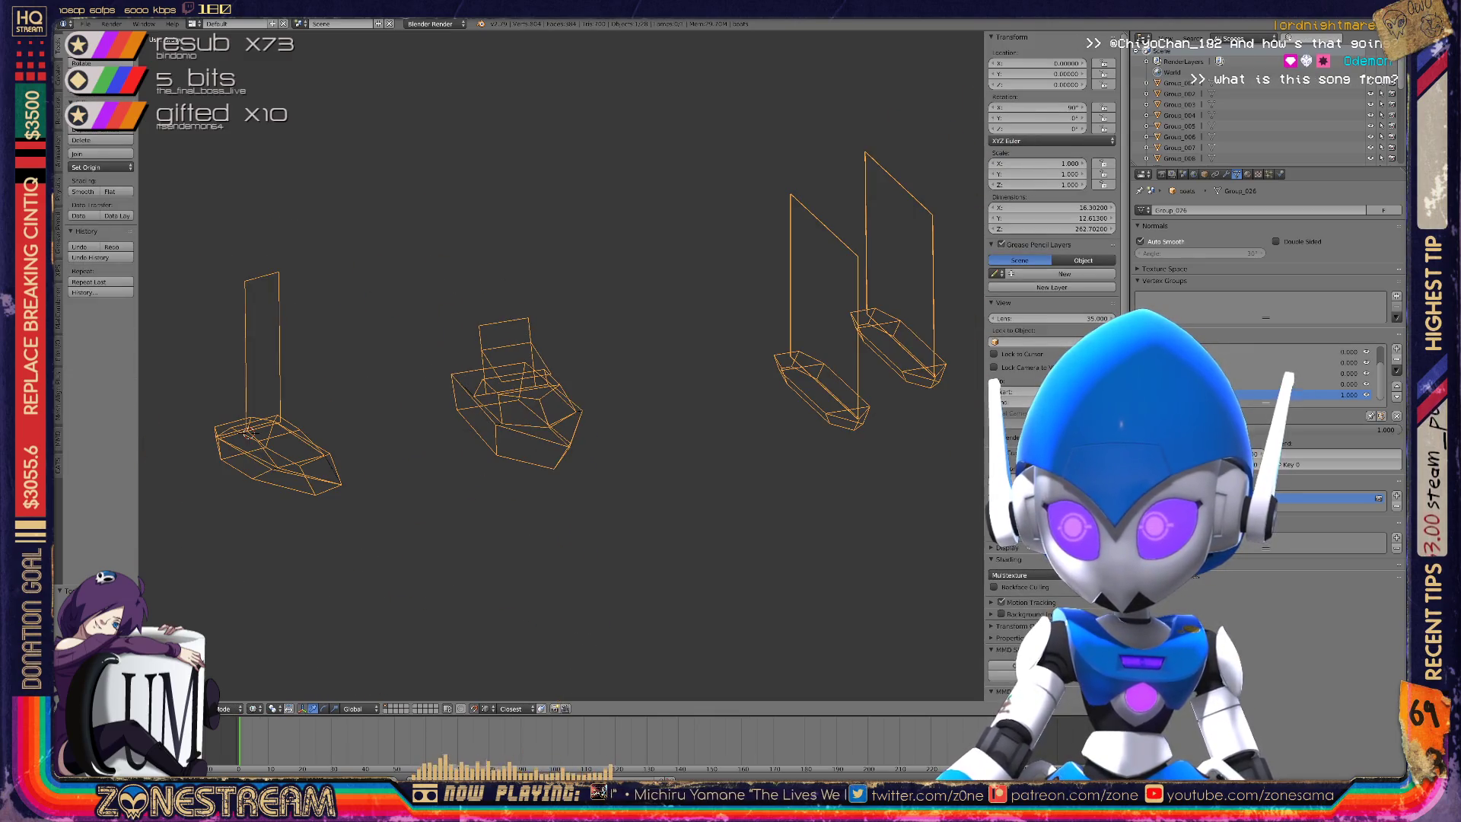
scroll(561, 366, "up", 3)
mouse_move(561, 366)
middle_mouse_down()
mouse_move(745, 331)
mouse_move(829, 411)
middle_mouse_up()
scroll(561, 366, "up", 6)
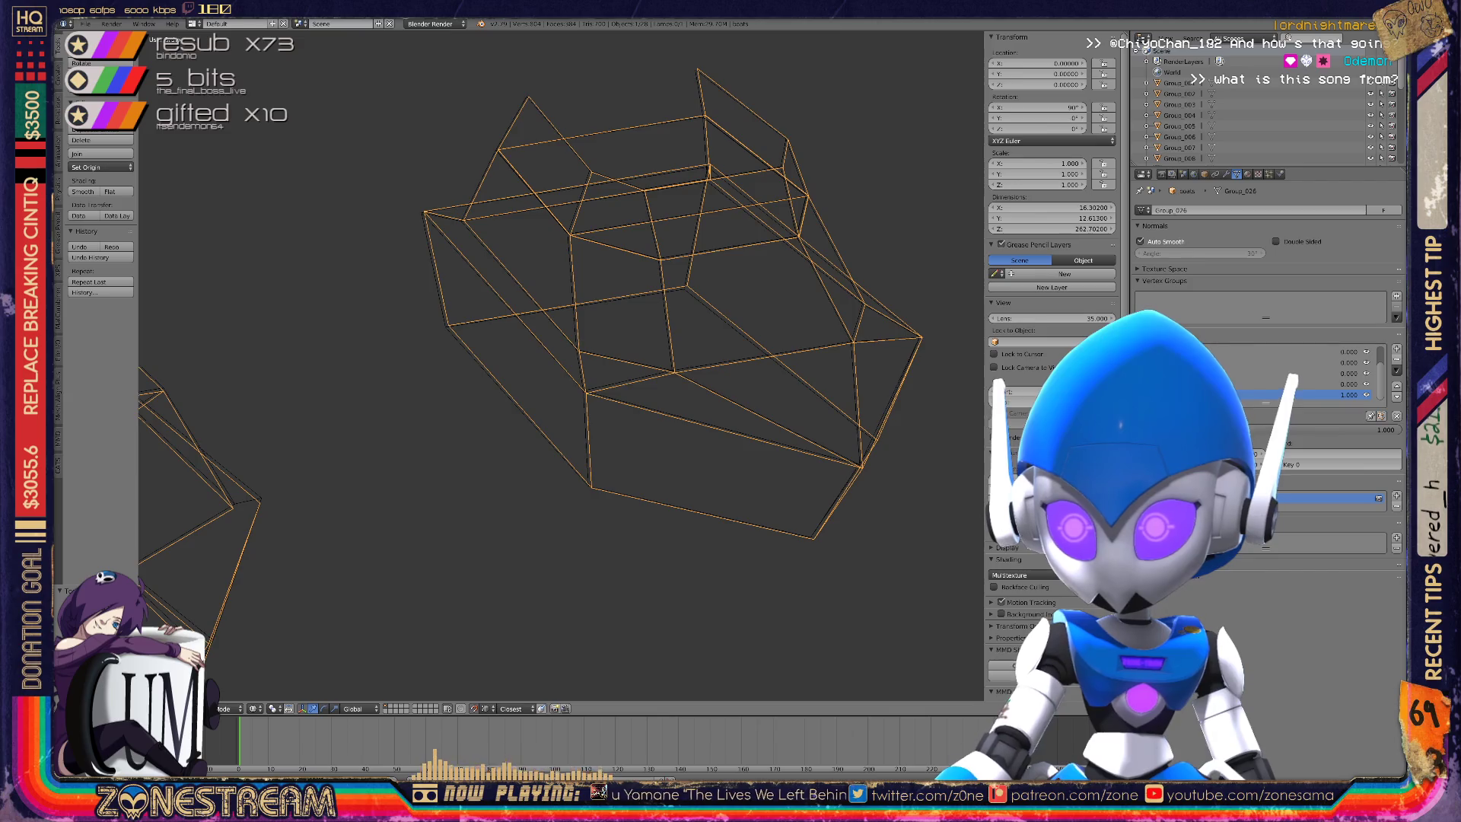
Enter Edit Mode and select a hull vertex next to the right tip, nudging it slightly left.
key("Tab")
scroll(563, 365, "up", 4)
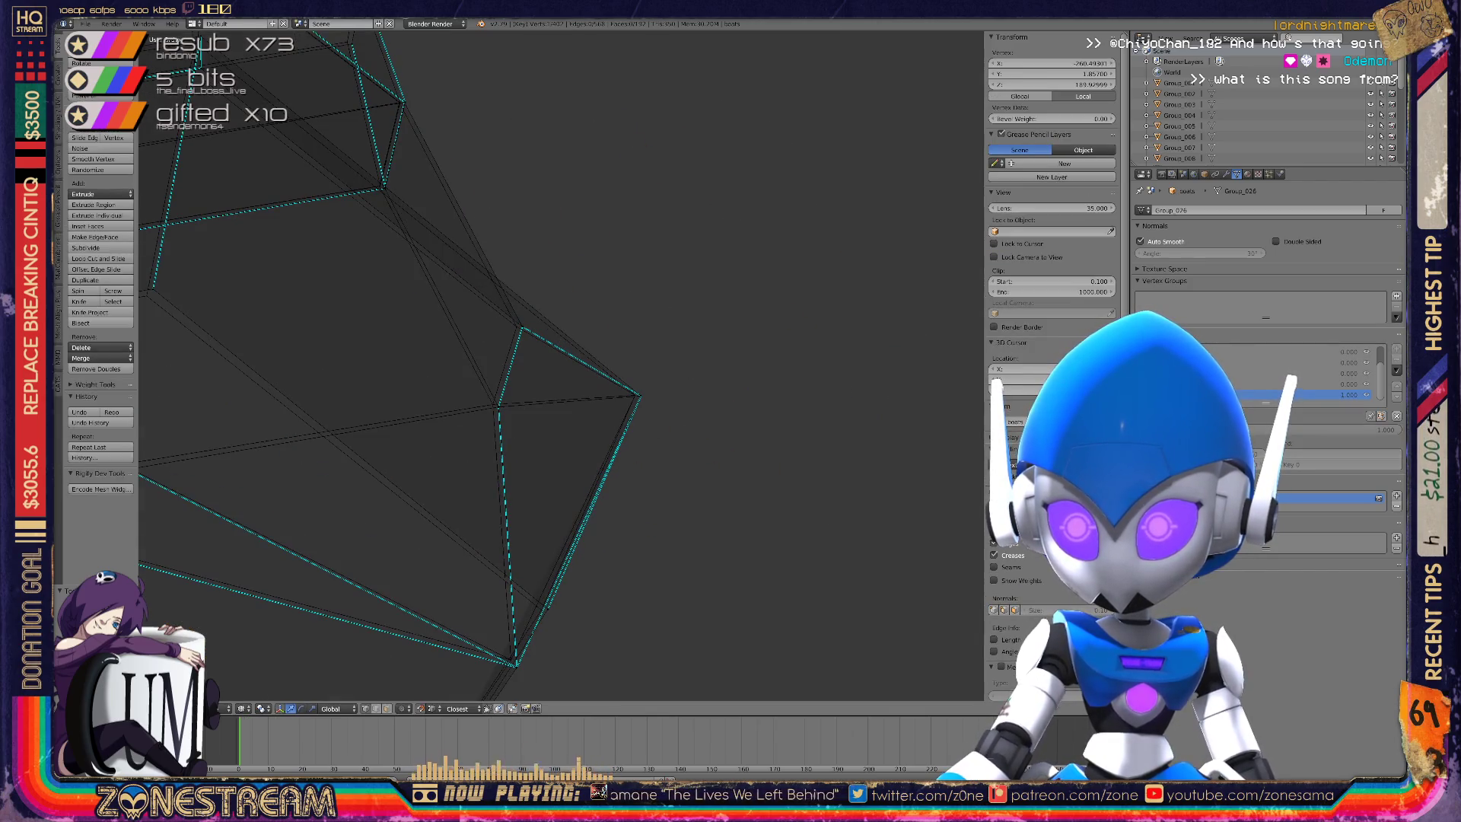
right_click(637, 395)
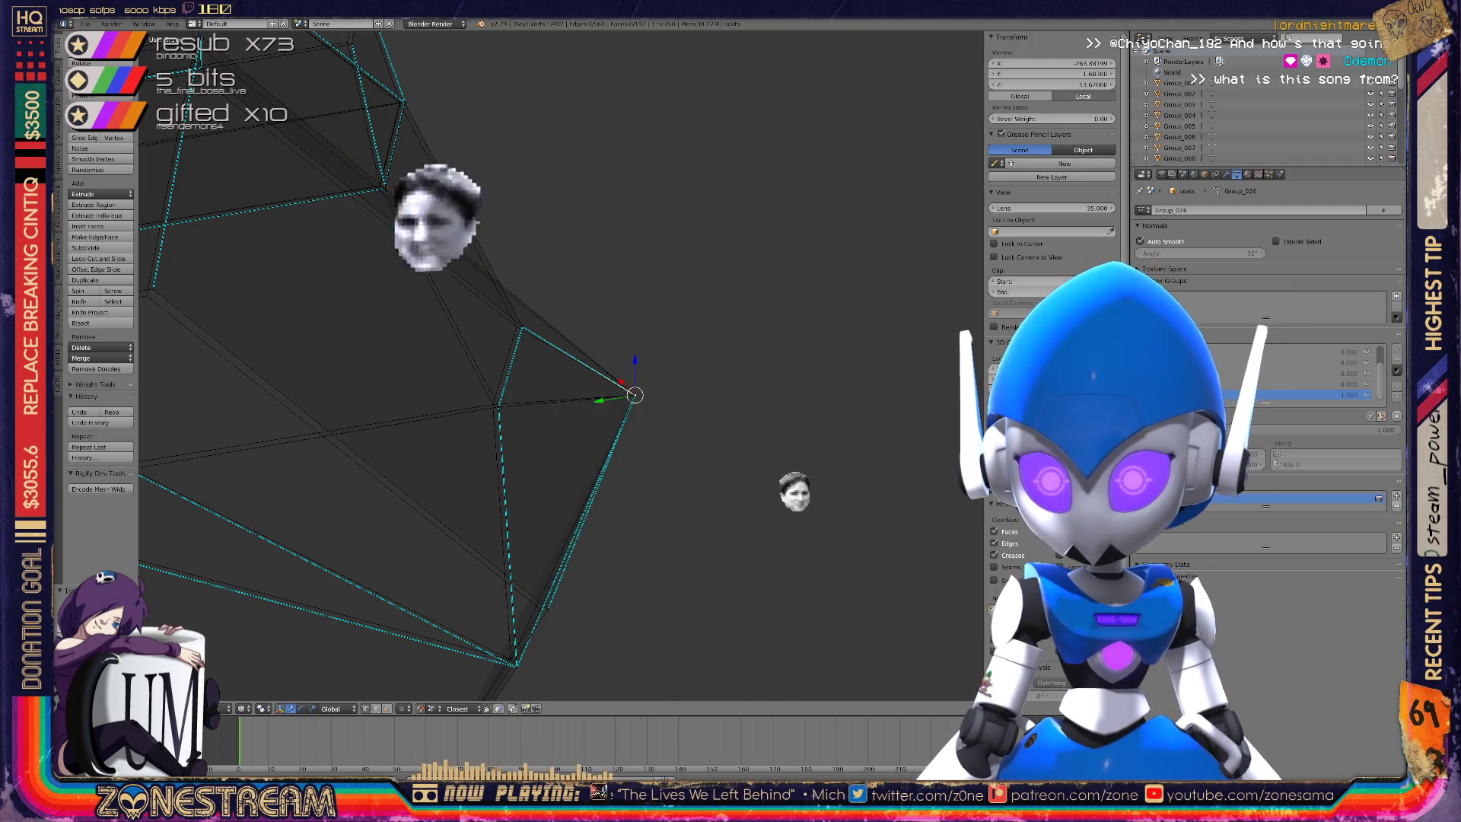
right_click(498, 407)
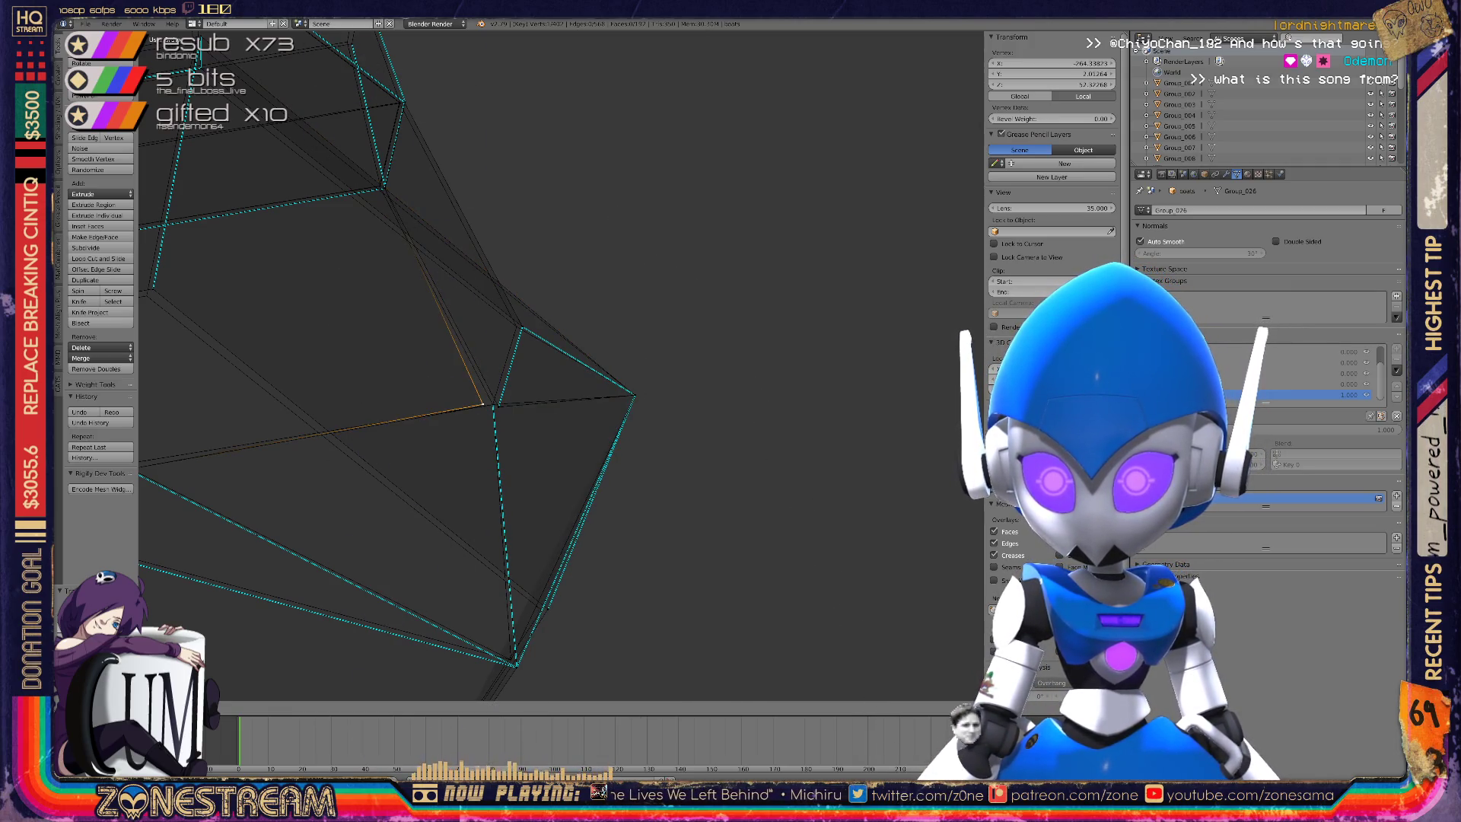
right_click(494, 404)
right_click(493, 404)
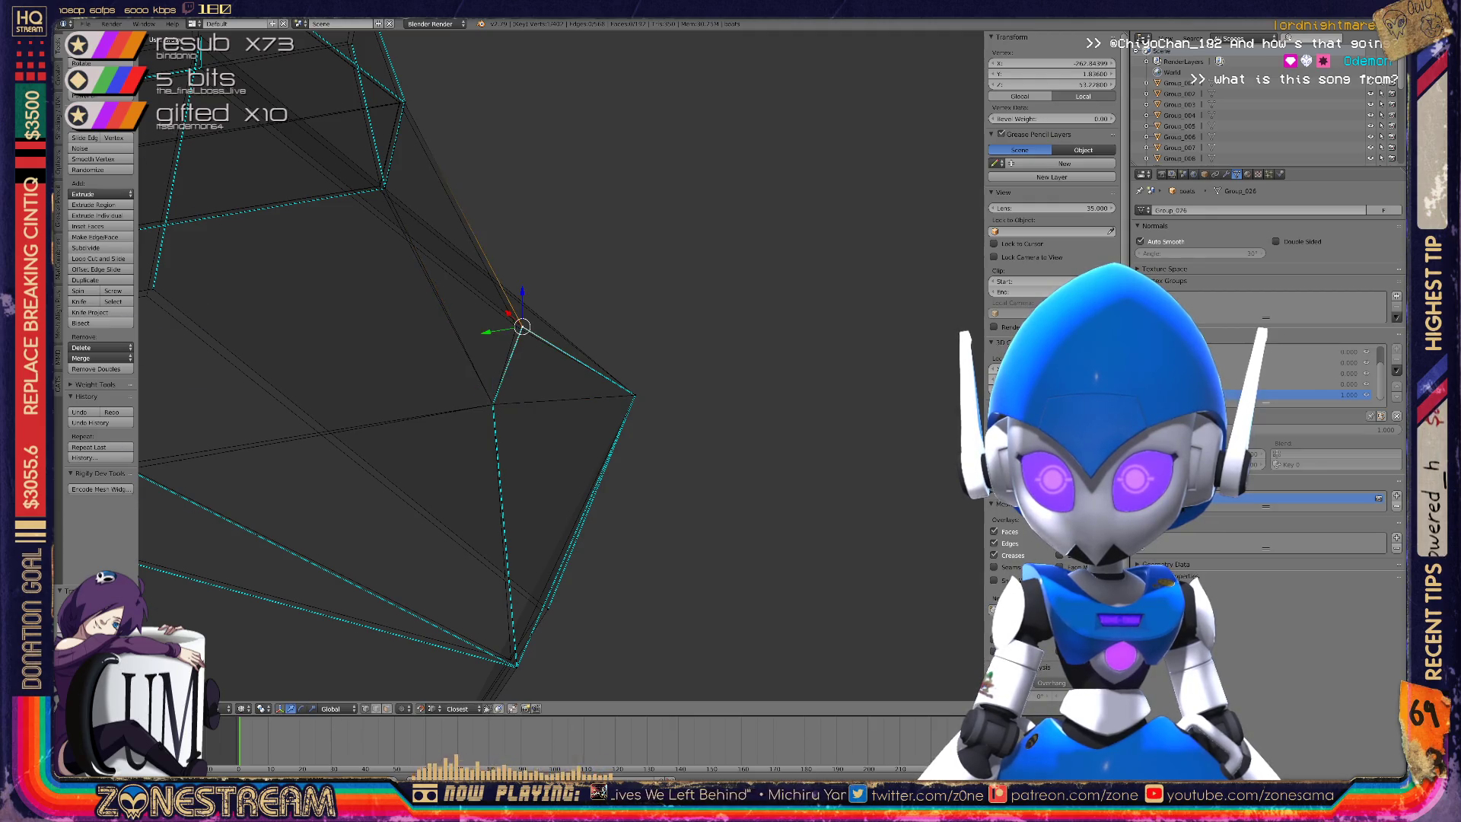
left_click_drag(522, 327, 517, 328)
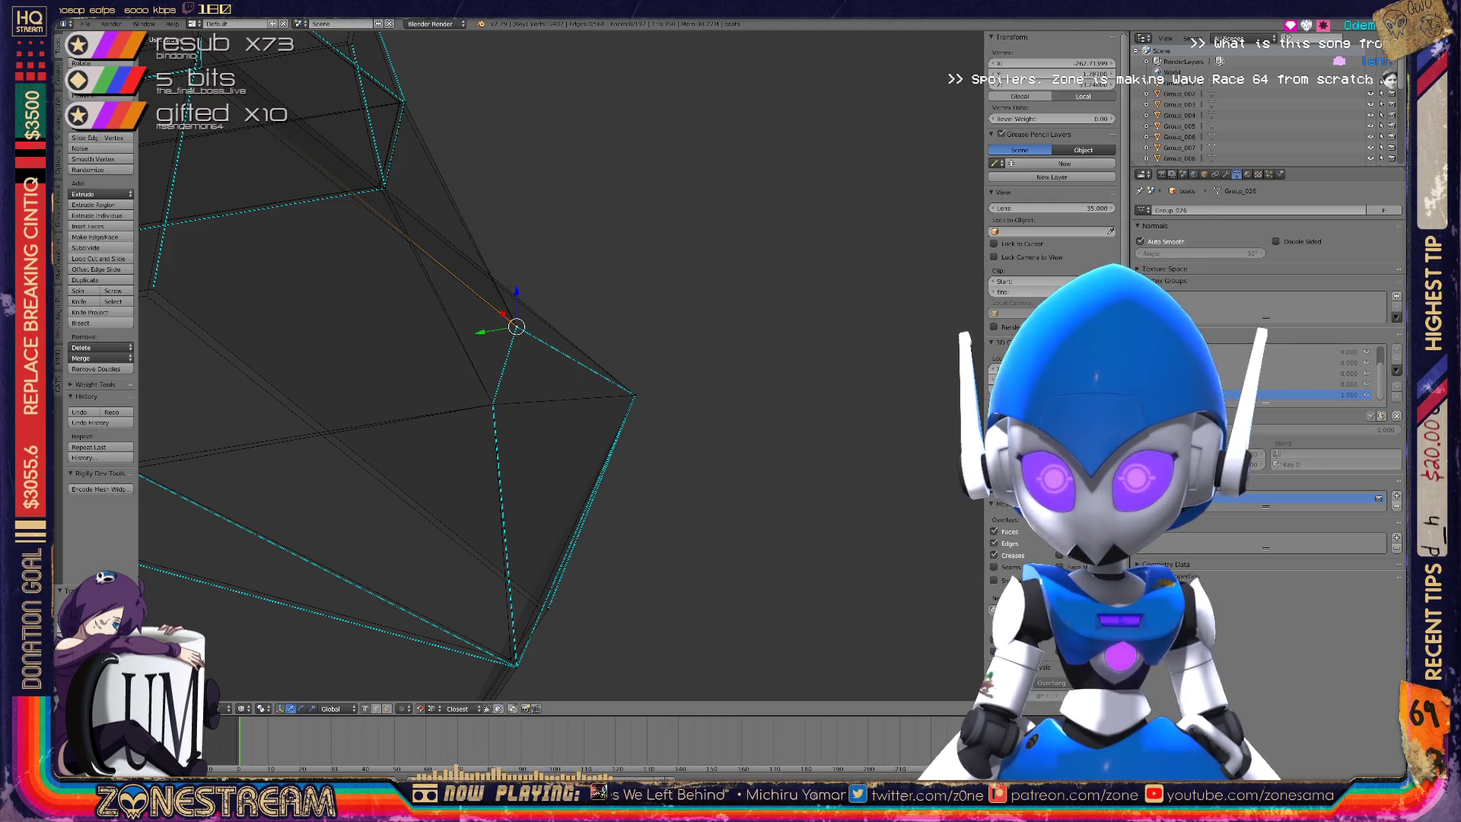
Drag the selected vertex down the hull and fine-tune its position up and left.
mouse_move(516, 327)
middle_mouse_down("shift")
mouse_move(736, 329)
mouse_move(776, 254)
mouse_move(696, 120)
middle_mouse_up("shift")
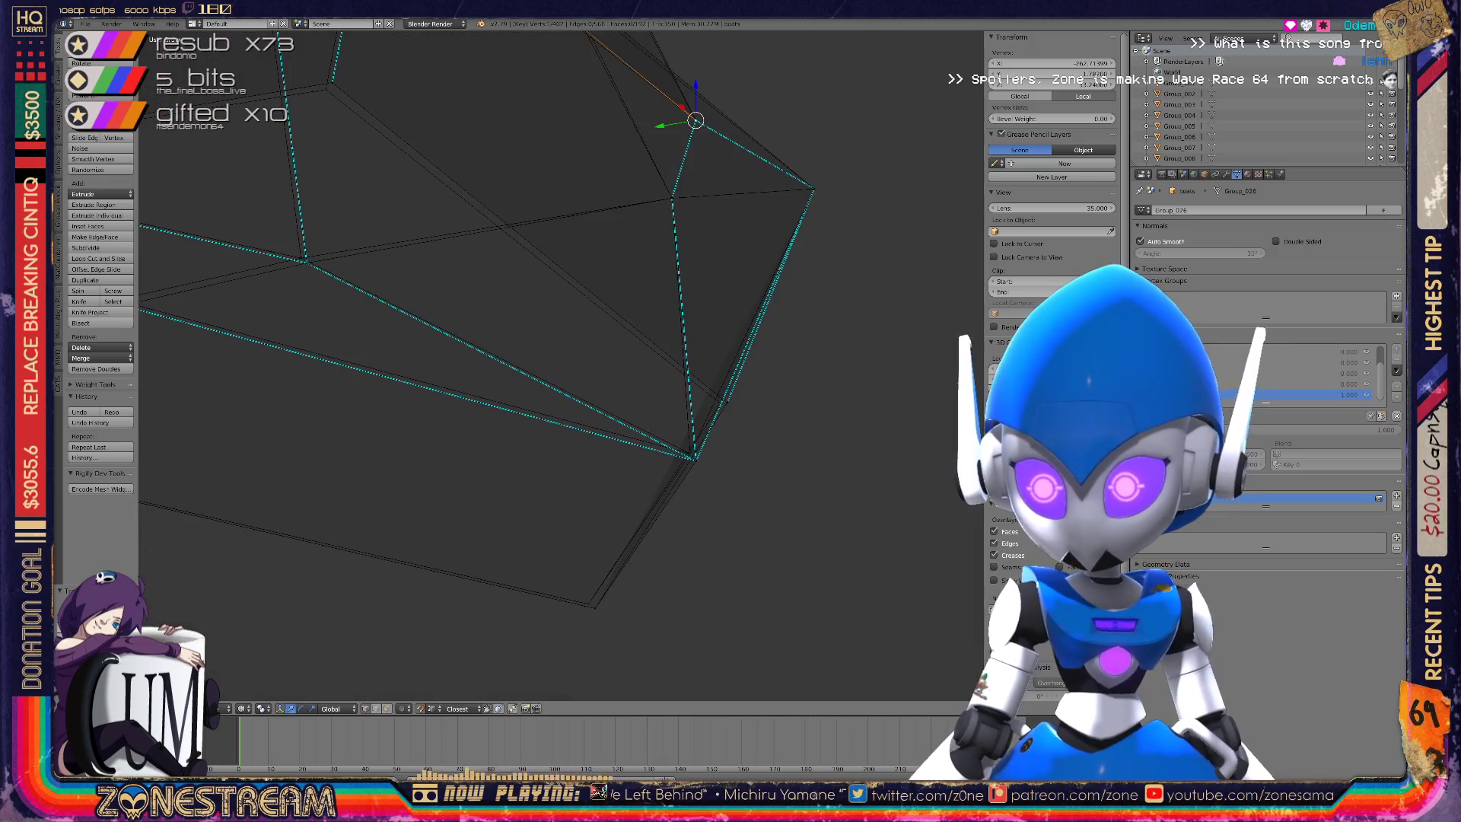
mouse_move(695, 119)
left_mouse_down()
mouse_move(720, 403)
mouse_move(572, 606)
mouse_move(588, 601)
left_mouse_up()
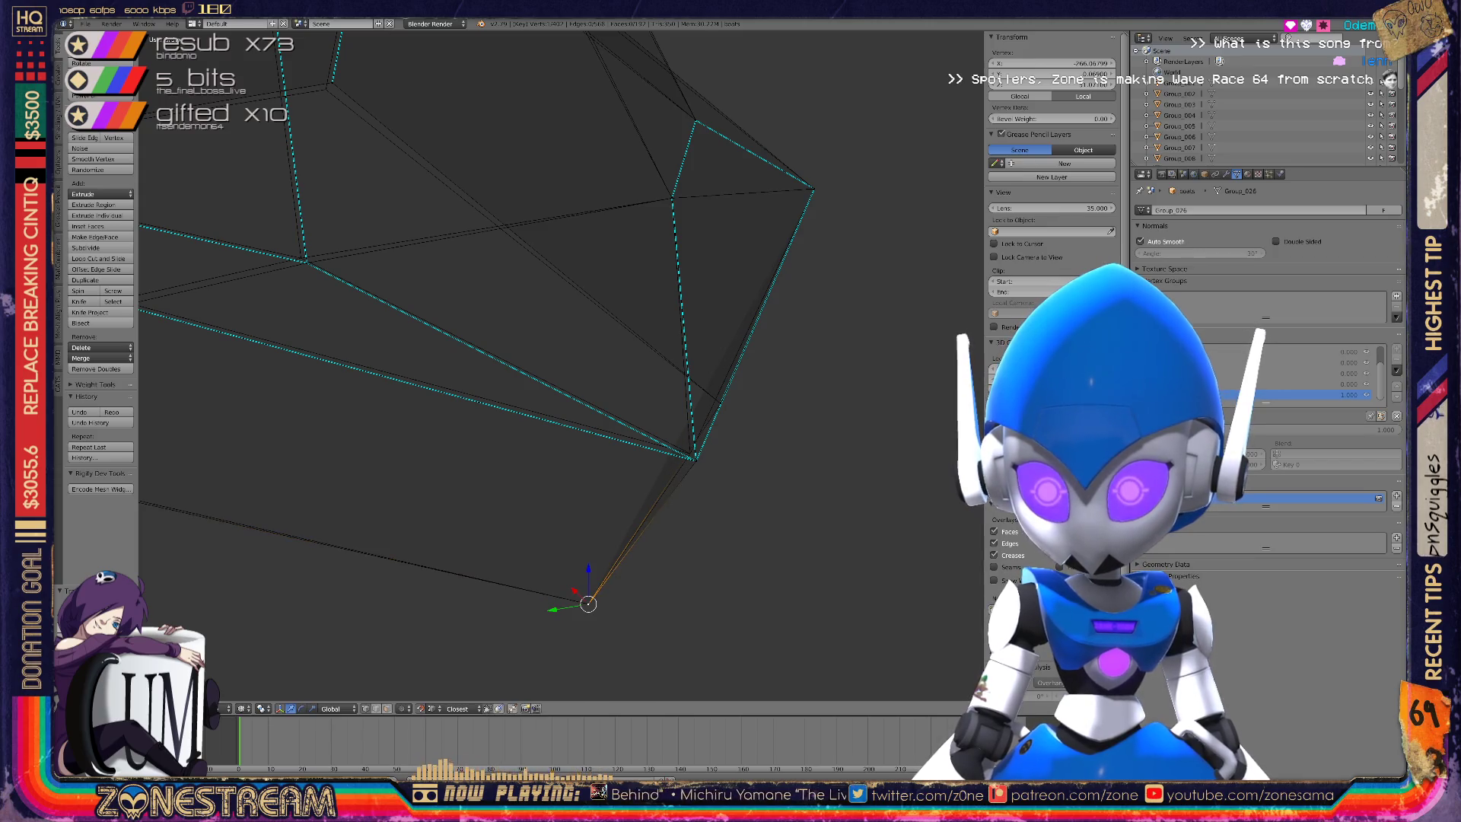
scroll(588, 601, "up", 5)
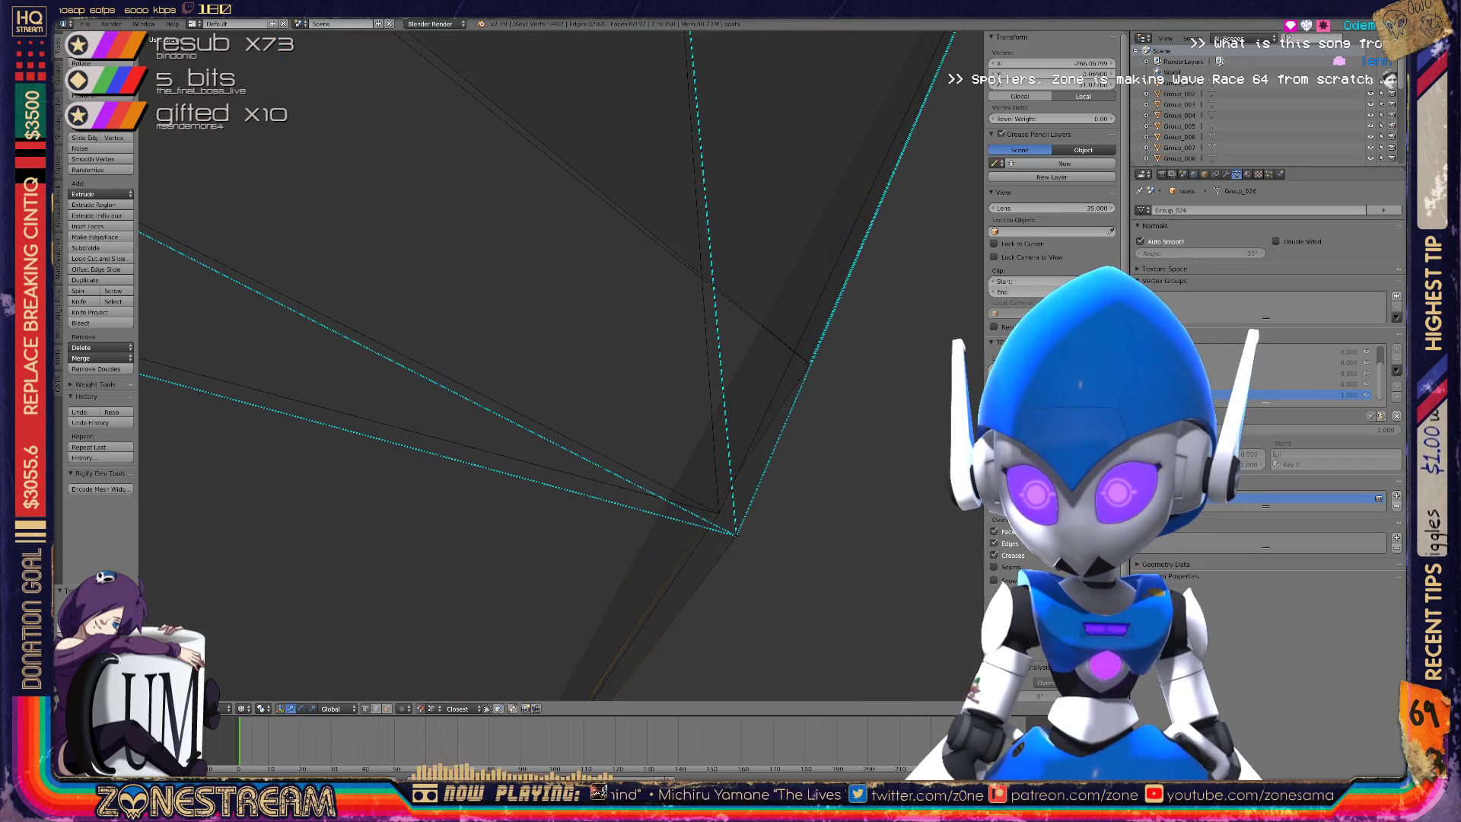
left_click_drag(735, 534, 714, 506)
scroll(636, 436, "down", 2)
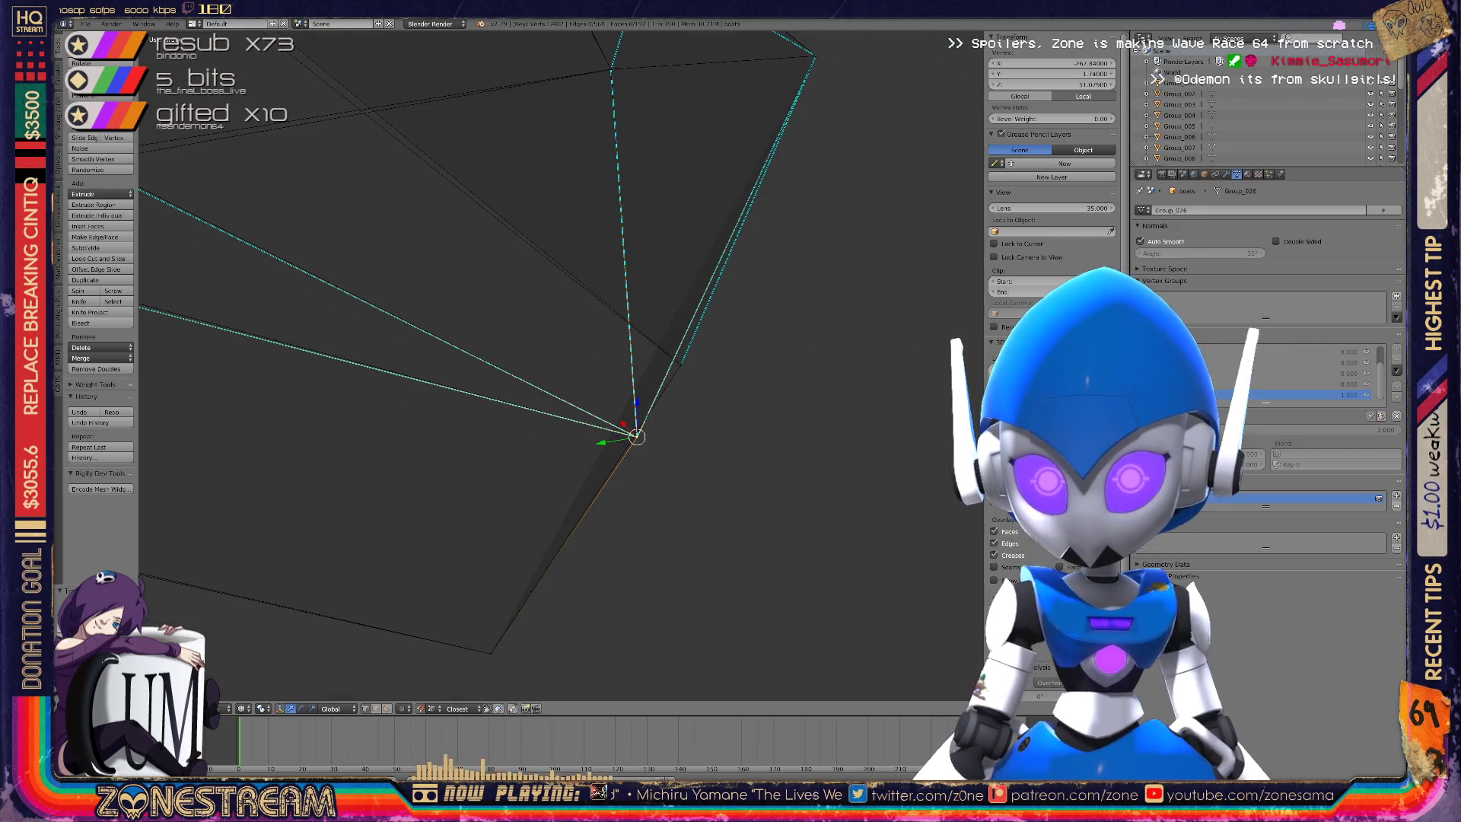
middle_click_drag(636, 436, 457, 380)
left_click_drag(413, 379, 406, 372)
Slide two hull vertices along their edges with Shift+V.
right_click(671, 312)
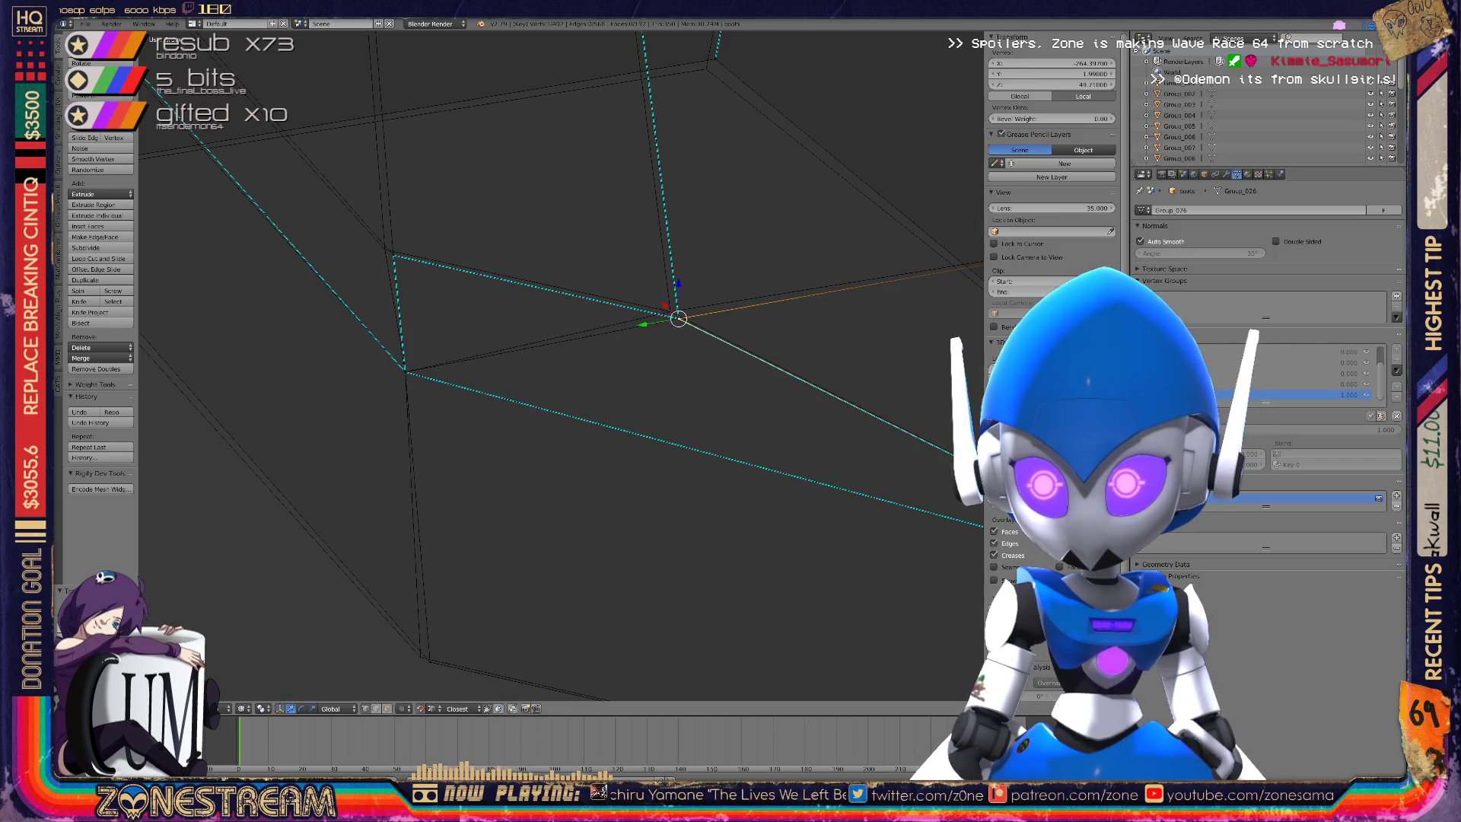
key("shift+v")
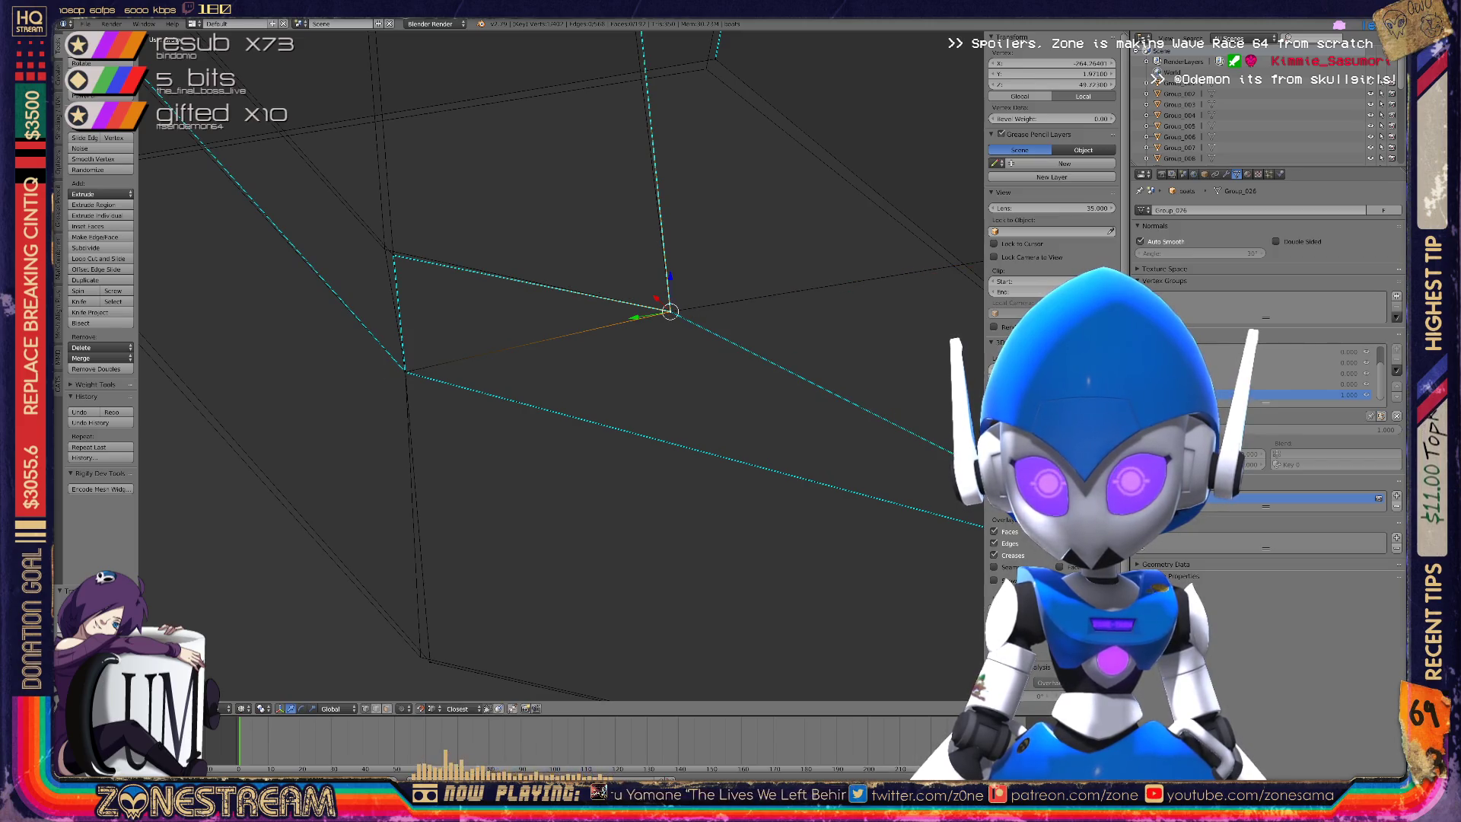
right_click(392, 254)
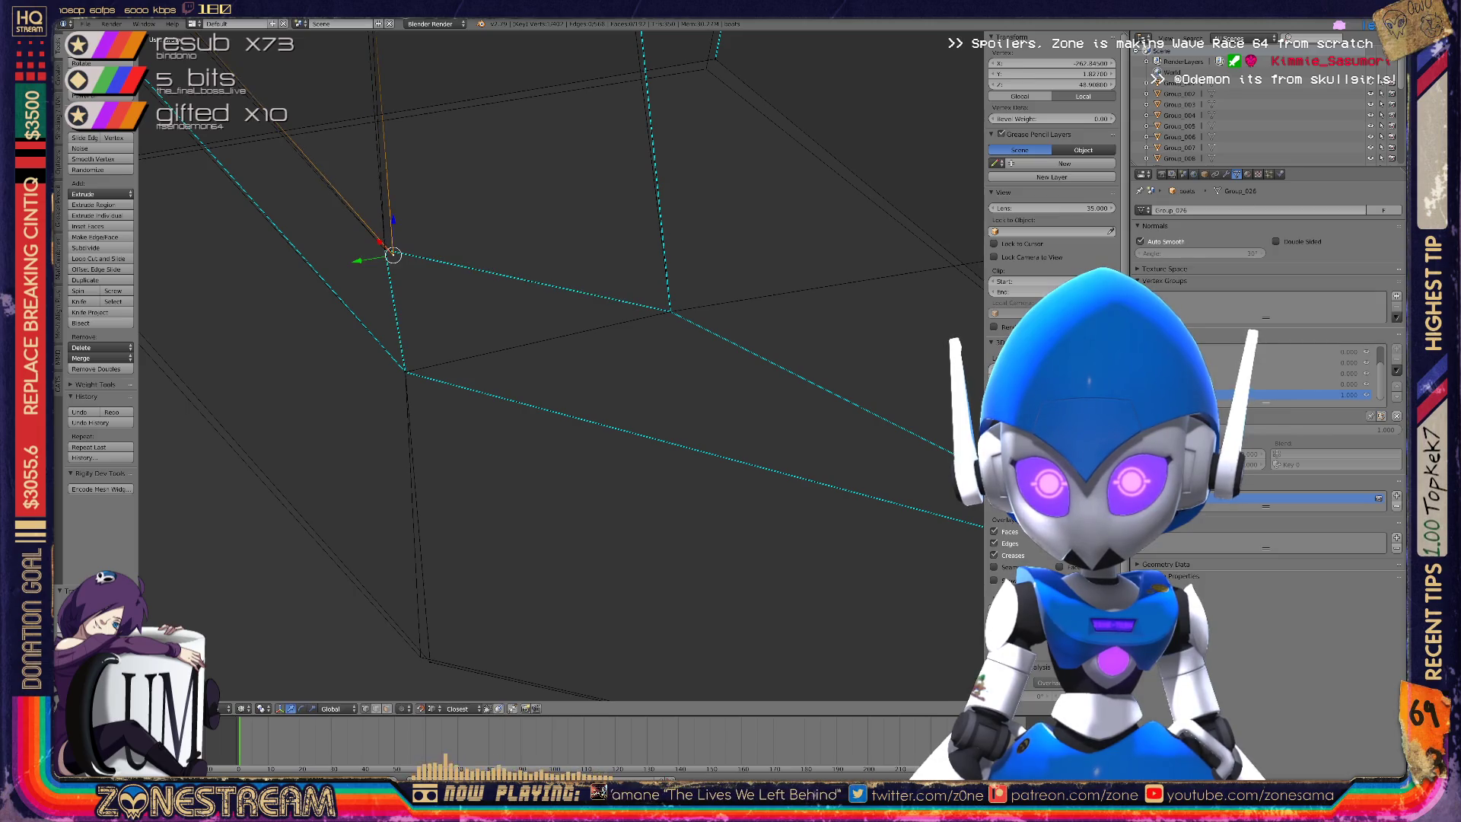
key("shift+v")
left_click(385, 250)
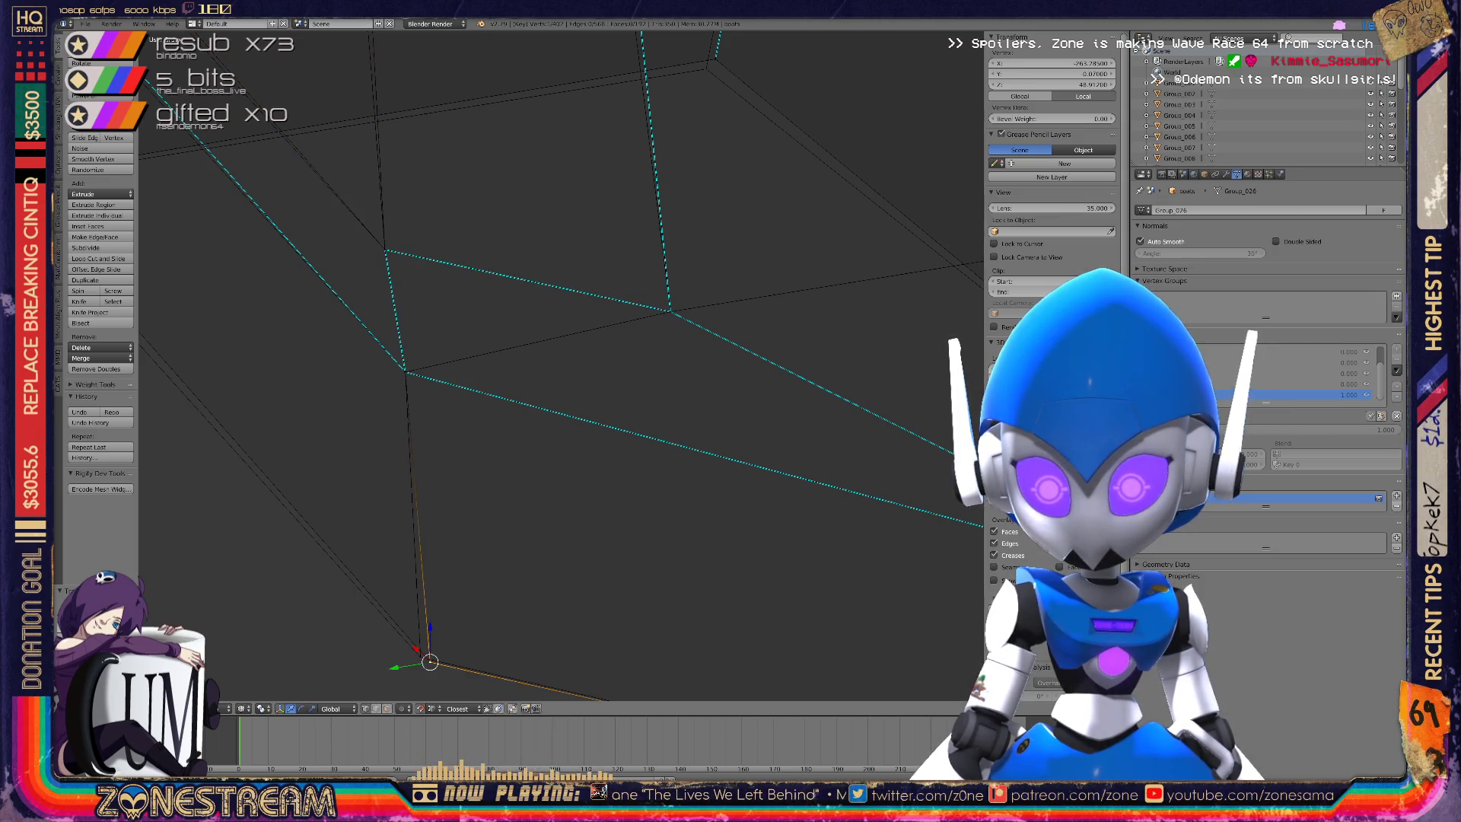
right_click(421, 657)
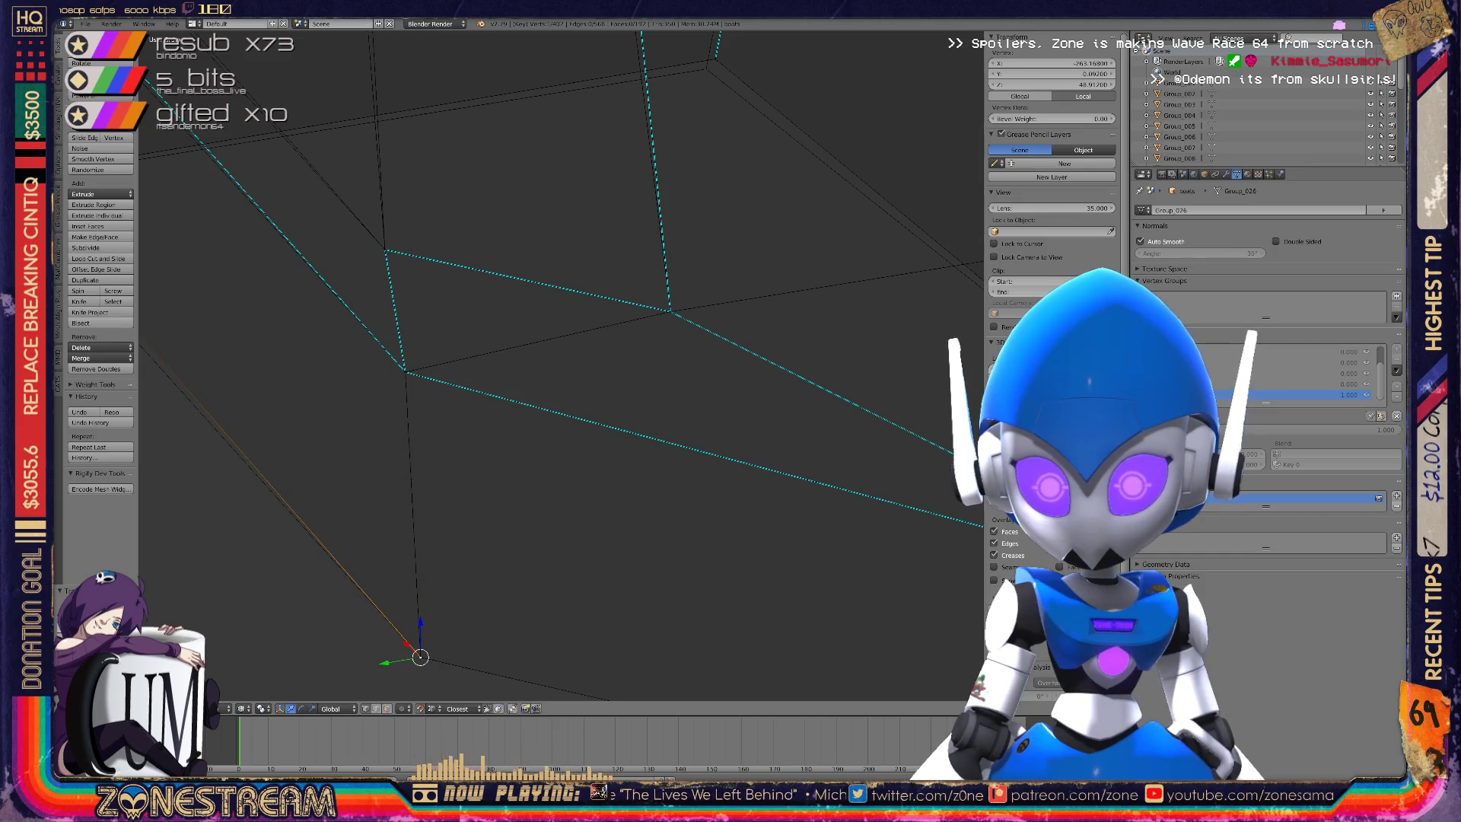
mouse_move(421, 657)
middle_mouse_down()
mouse_move(442, 389)
mouse_move(491, 603)
middle_mouse_up()
key("shift+v")
left_click(441, 386)
Slide another vertex along its edge, then snap a hull vertex into place.
right_click(420, 261)
key("shift+v")
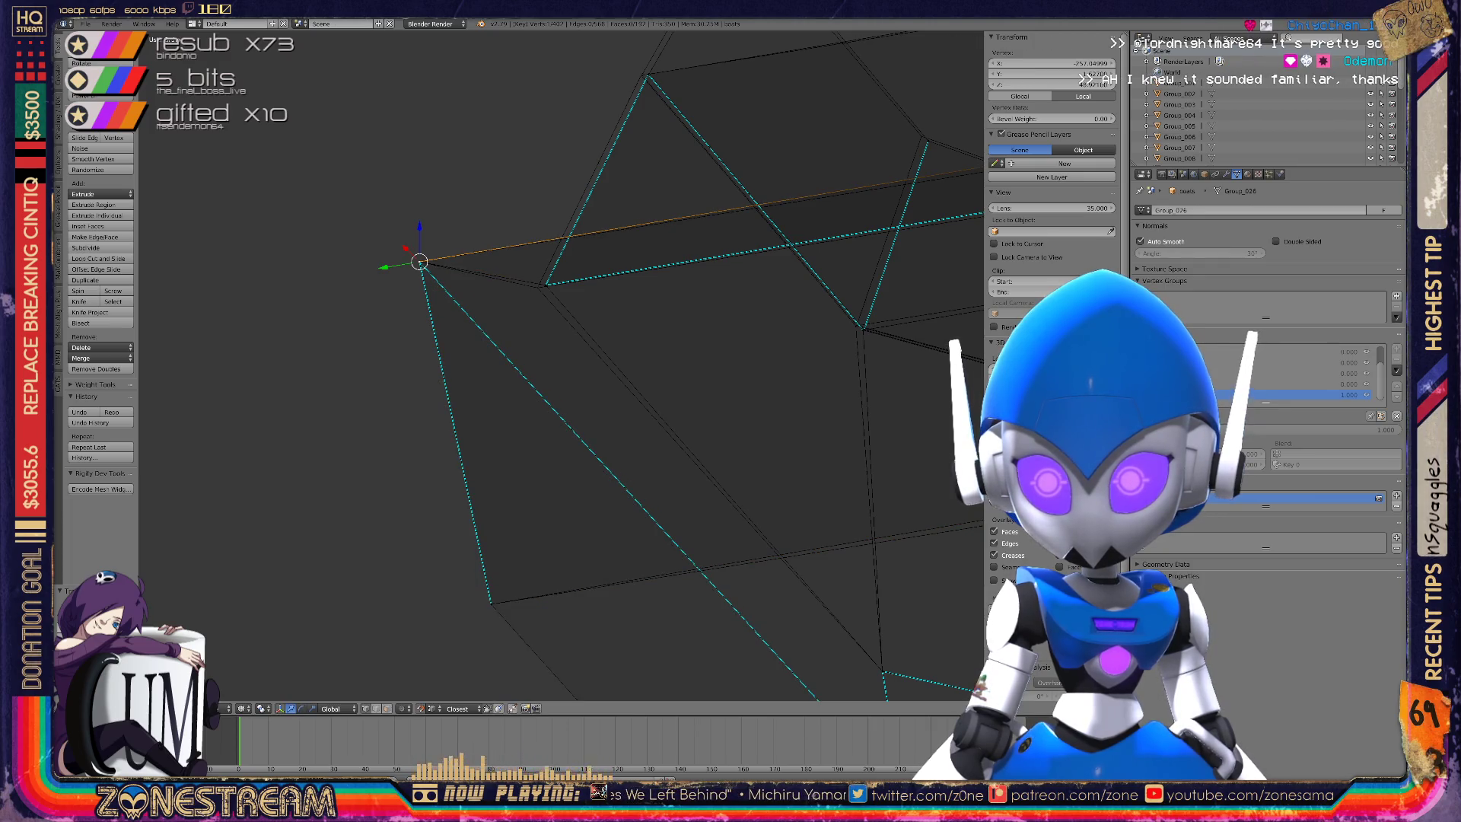
right_click(541, 286)
key("shift+v")
key("g")
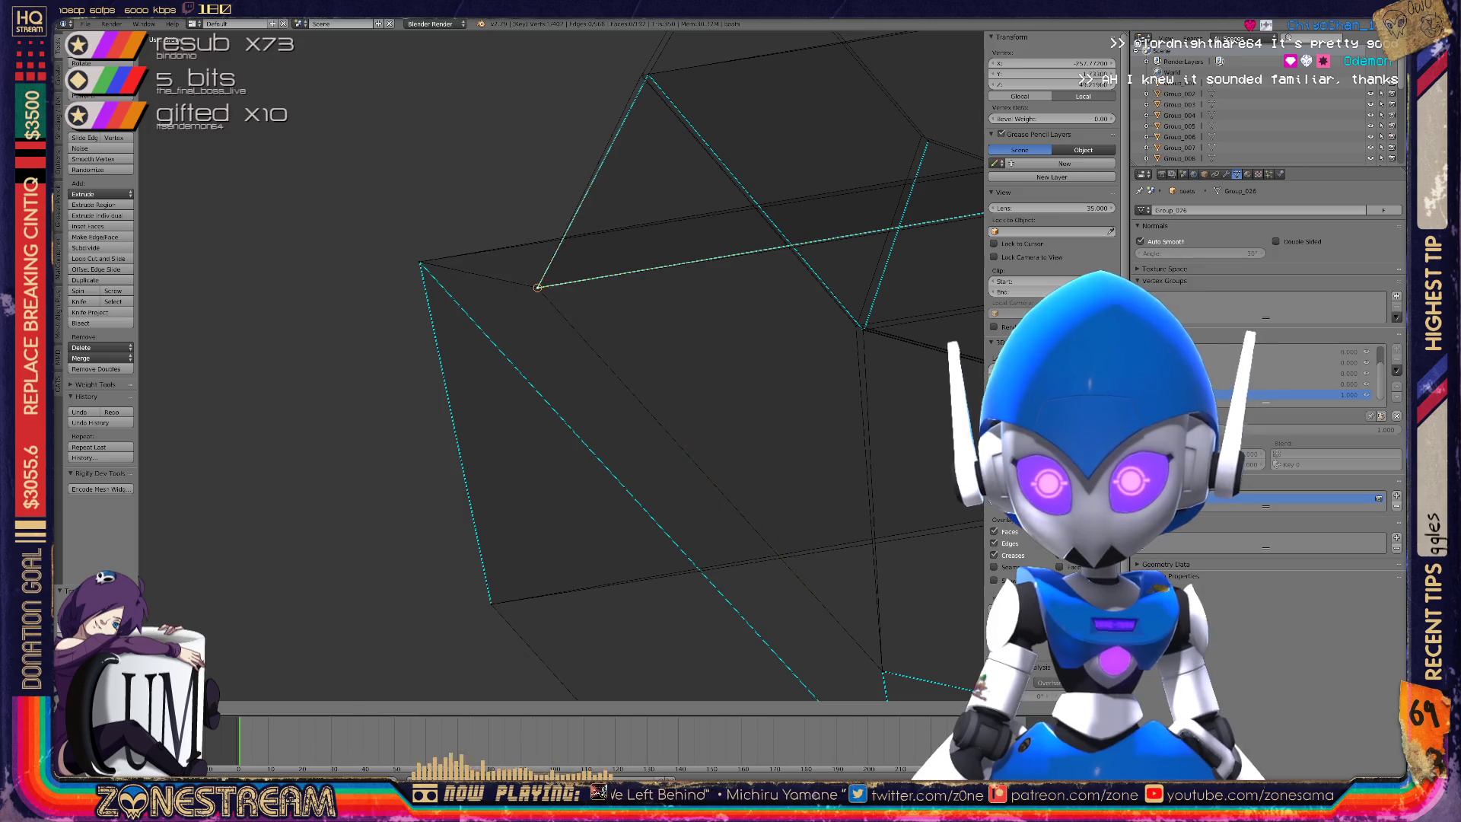
middle_click_drag(538, 287, 307, 427, "shift")
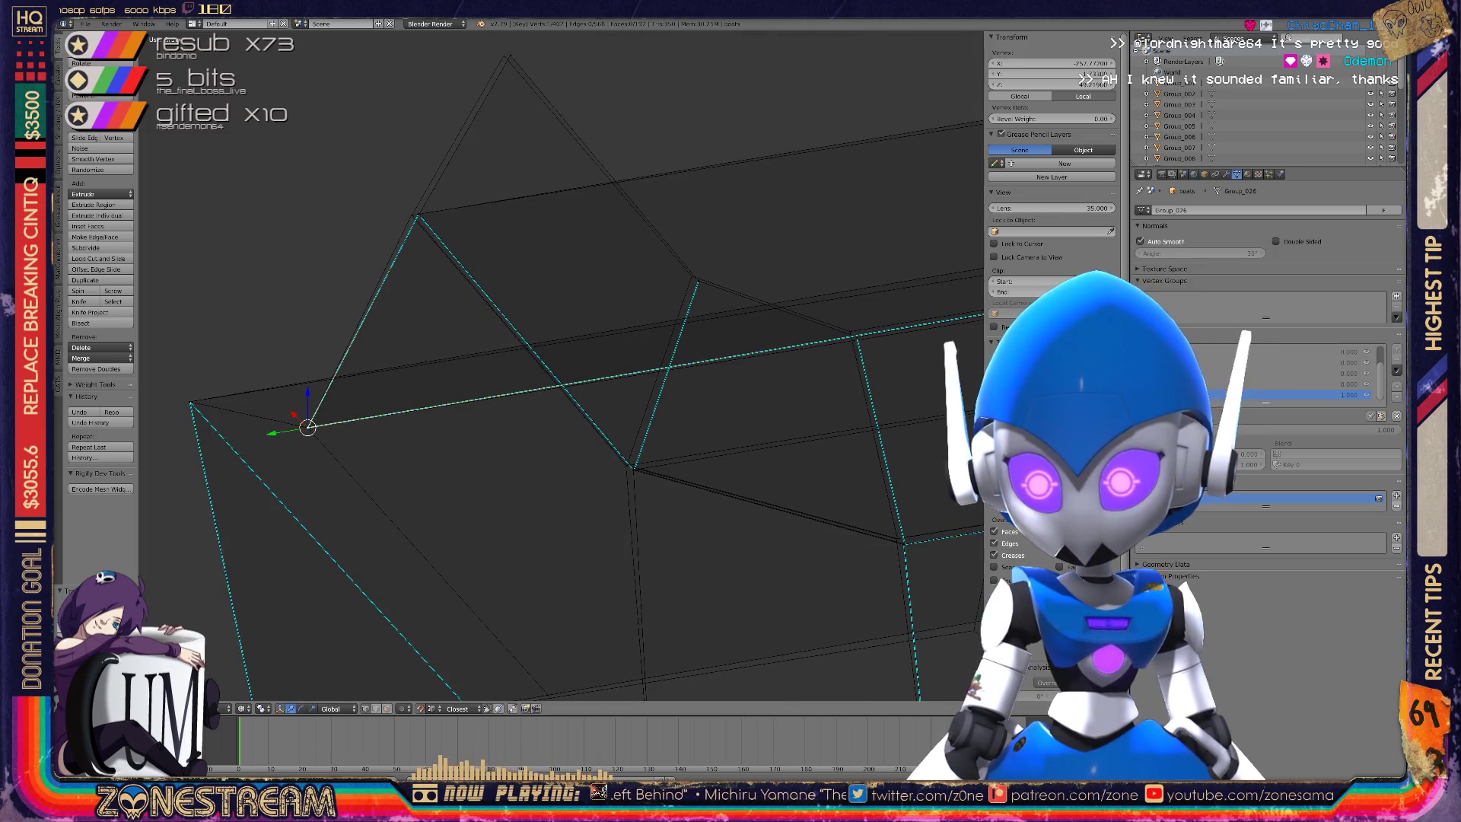
scroll(502, 187, "up", 3)
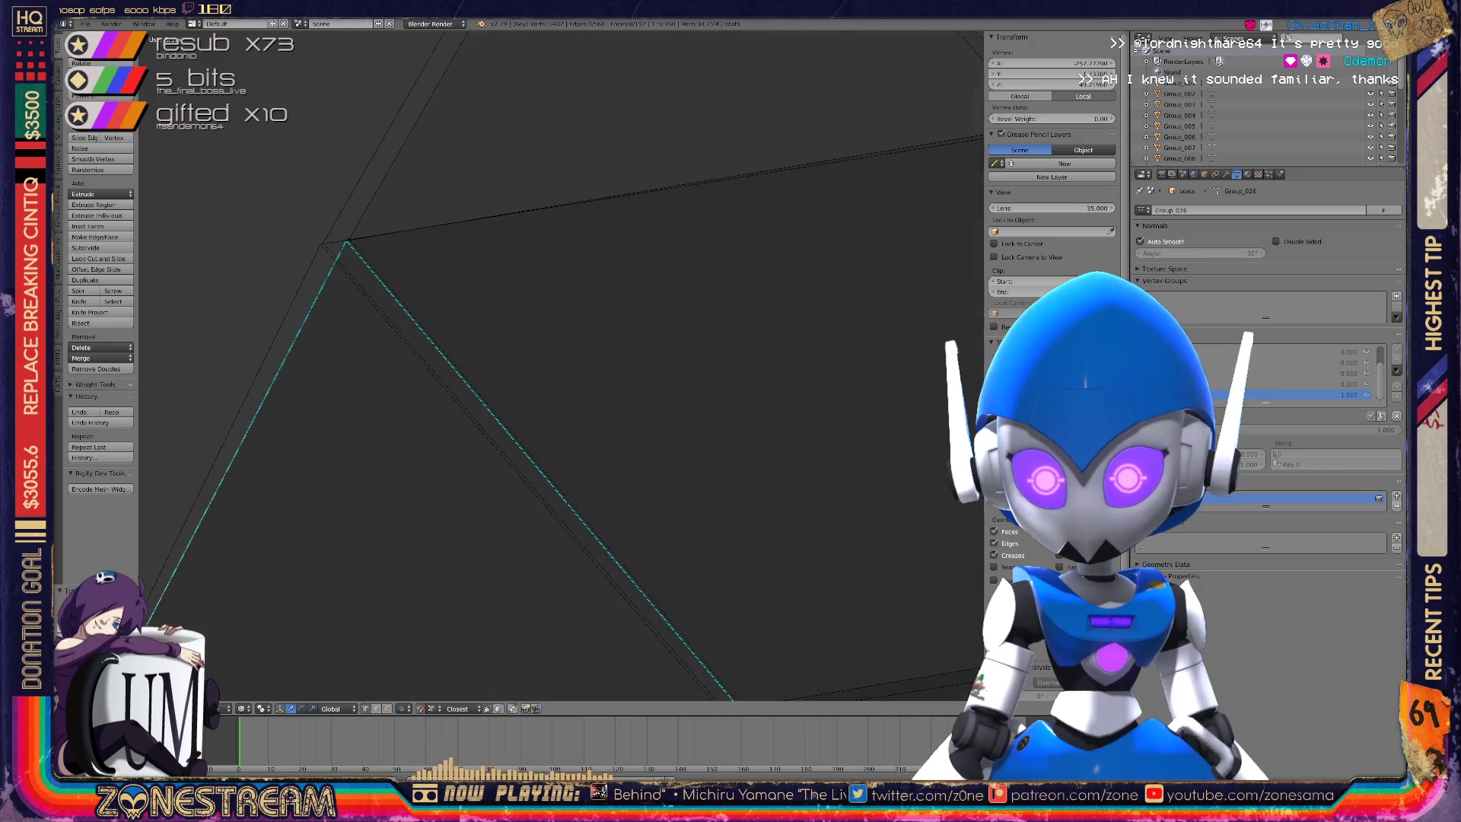
key("g")
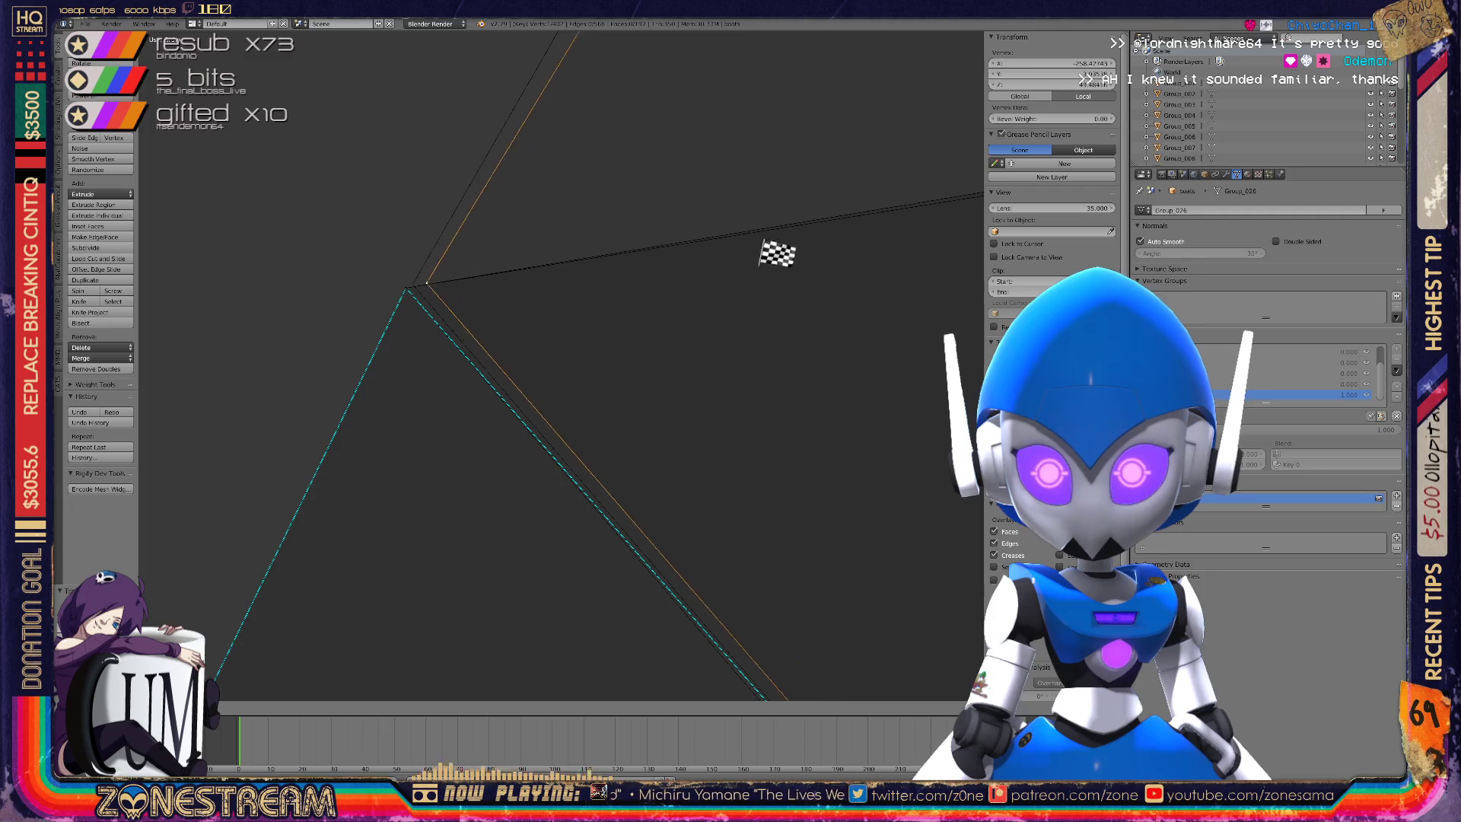
left_click(858, 434)
Move the corner vertex at the edge junction onto its neighbour.
mouse_move(858, 433)
middle_mouse_down("shift")
mouse_move(769, 633)
mouse_move(688, 696)
mouse_move(874, 631)
mouse_move(1047, 329)
mouse_move(1031, 428)
mouse_move(985, 415)
middle_mouse_up("shift")
scroll(560, 365, "up", 6)
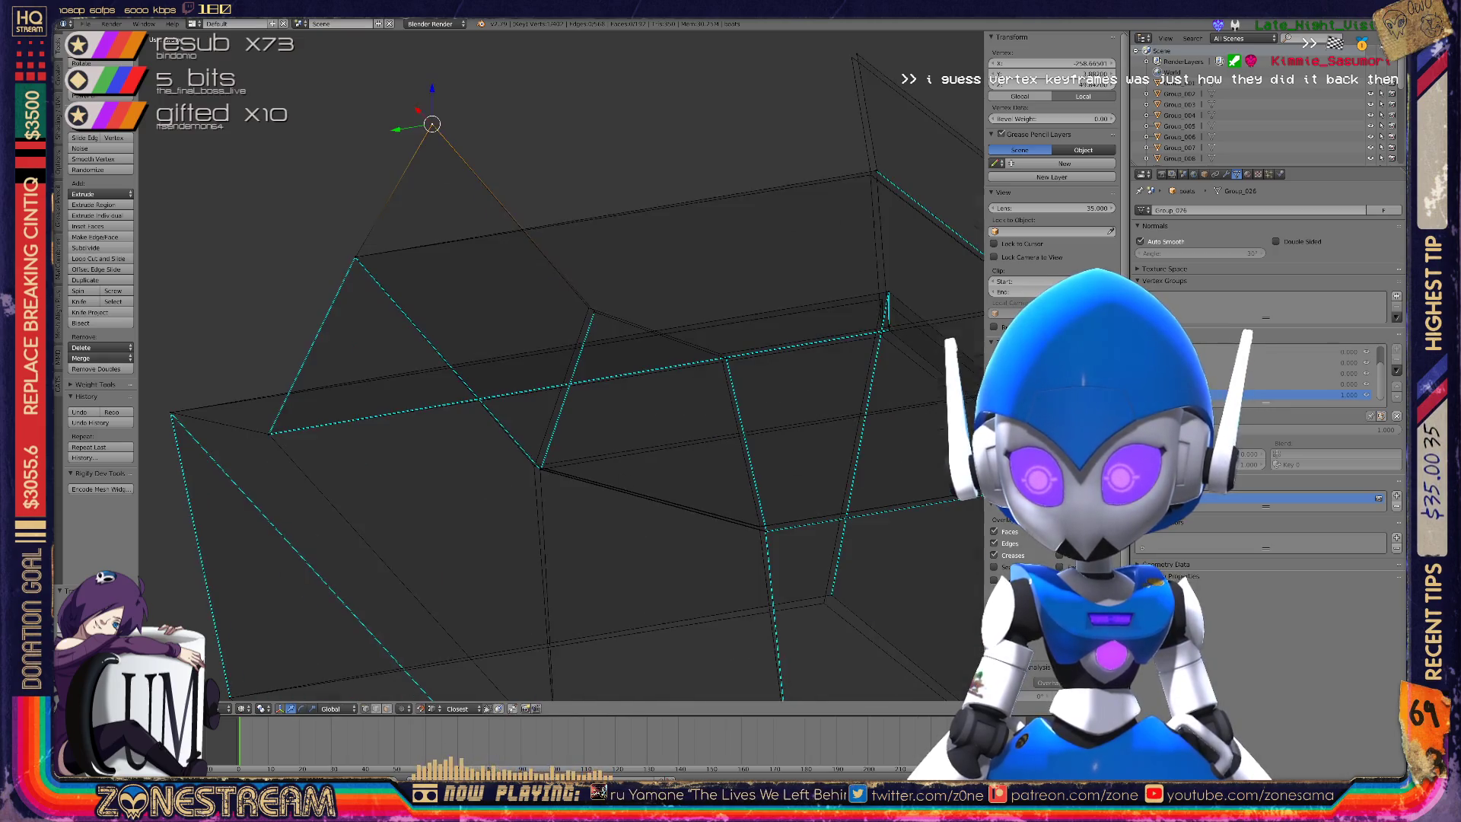
scroll(560, 365, "up", 8)
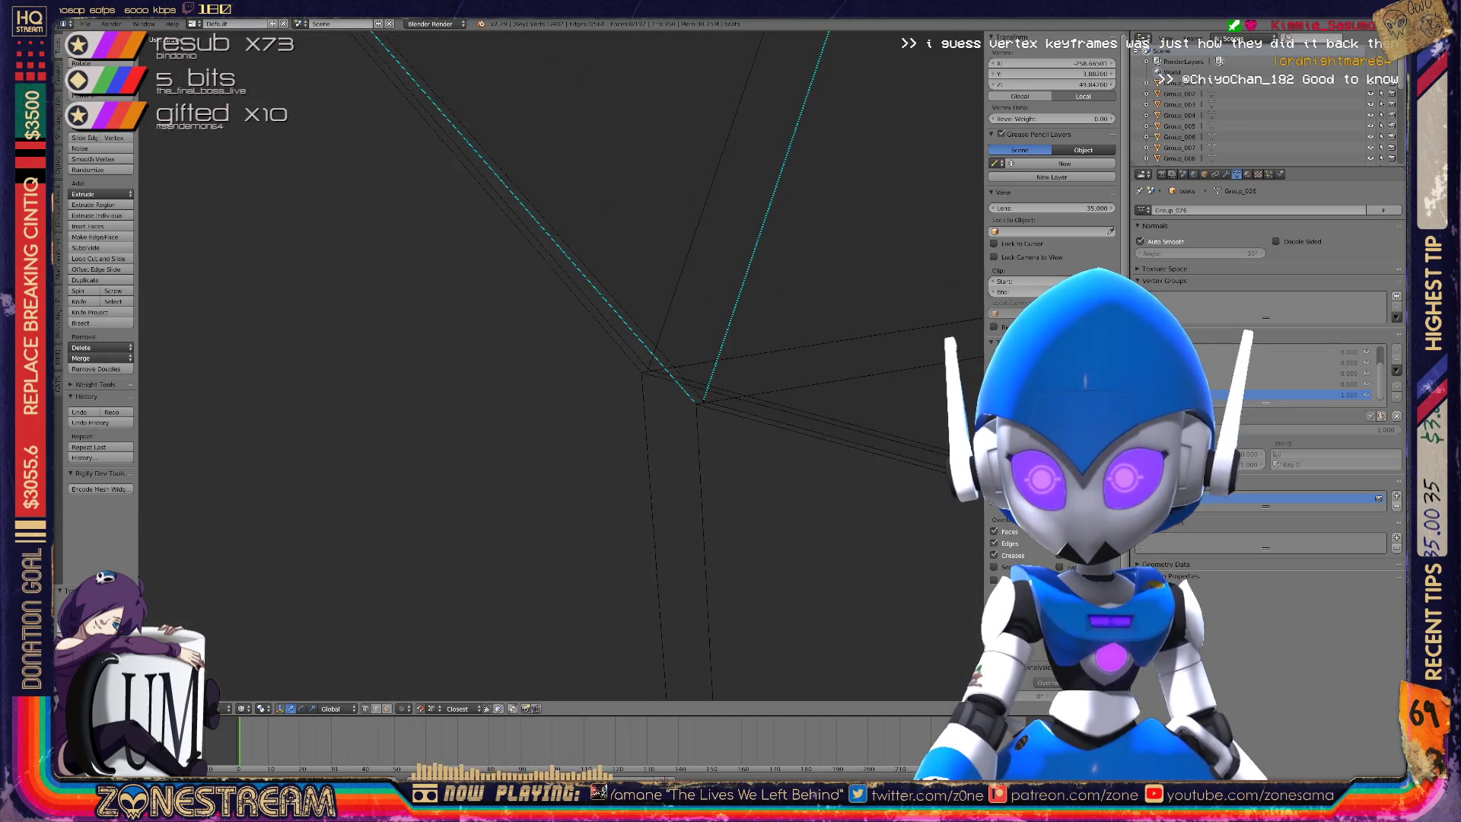
right_click(757, 419)
right_click(678, 375)
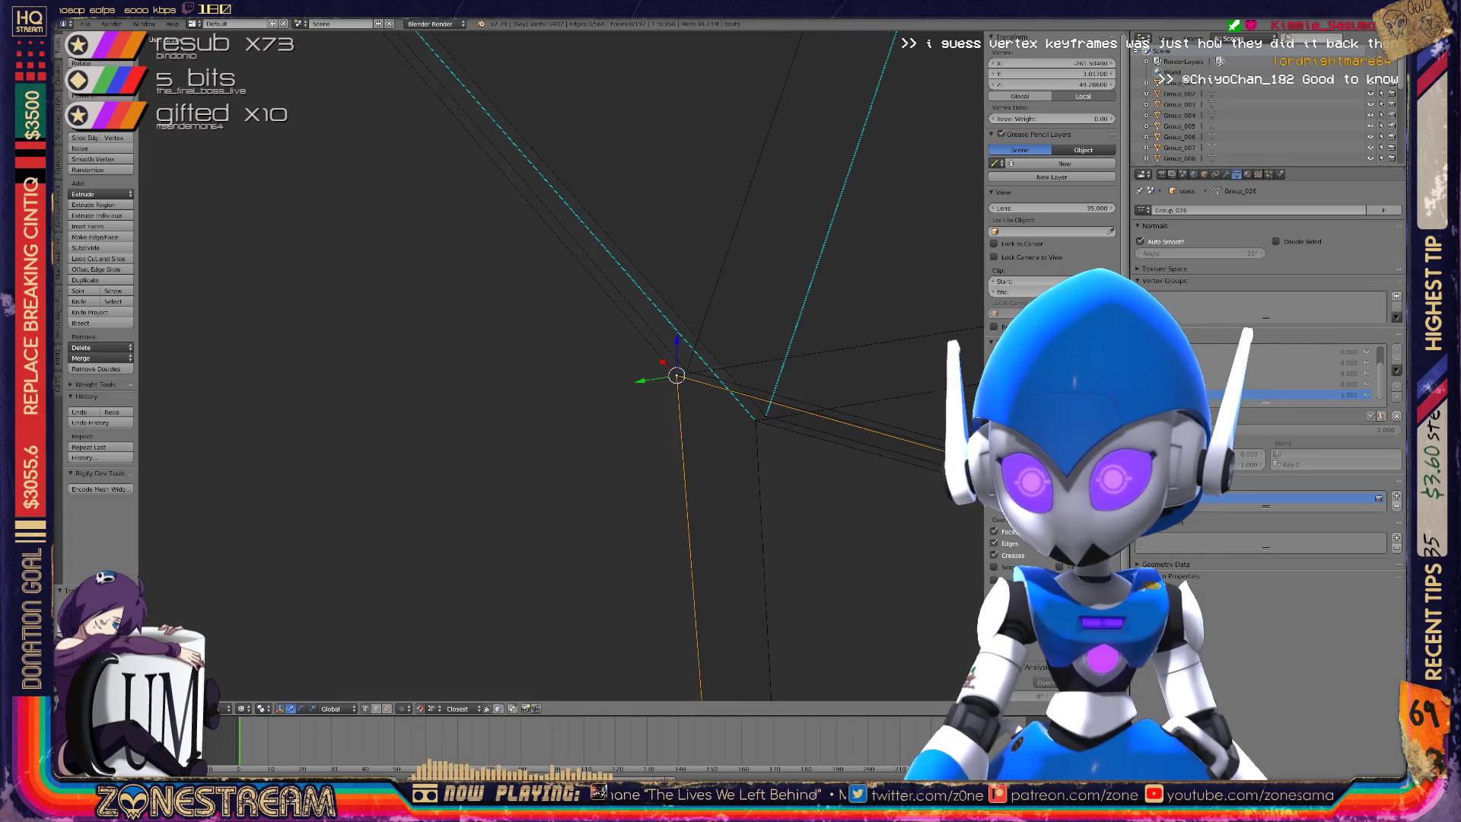
key("g")
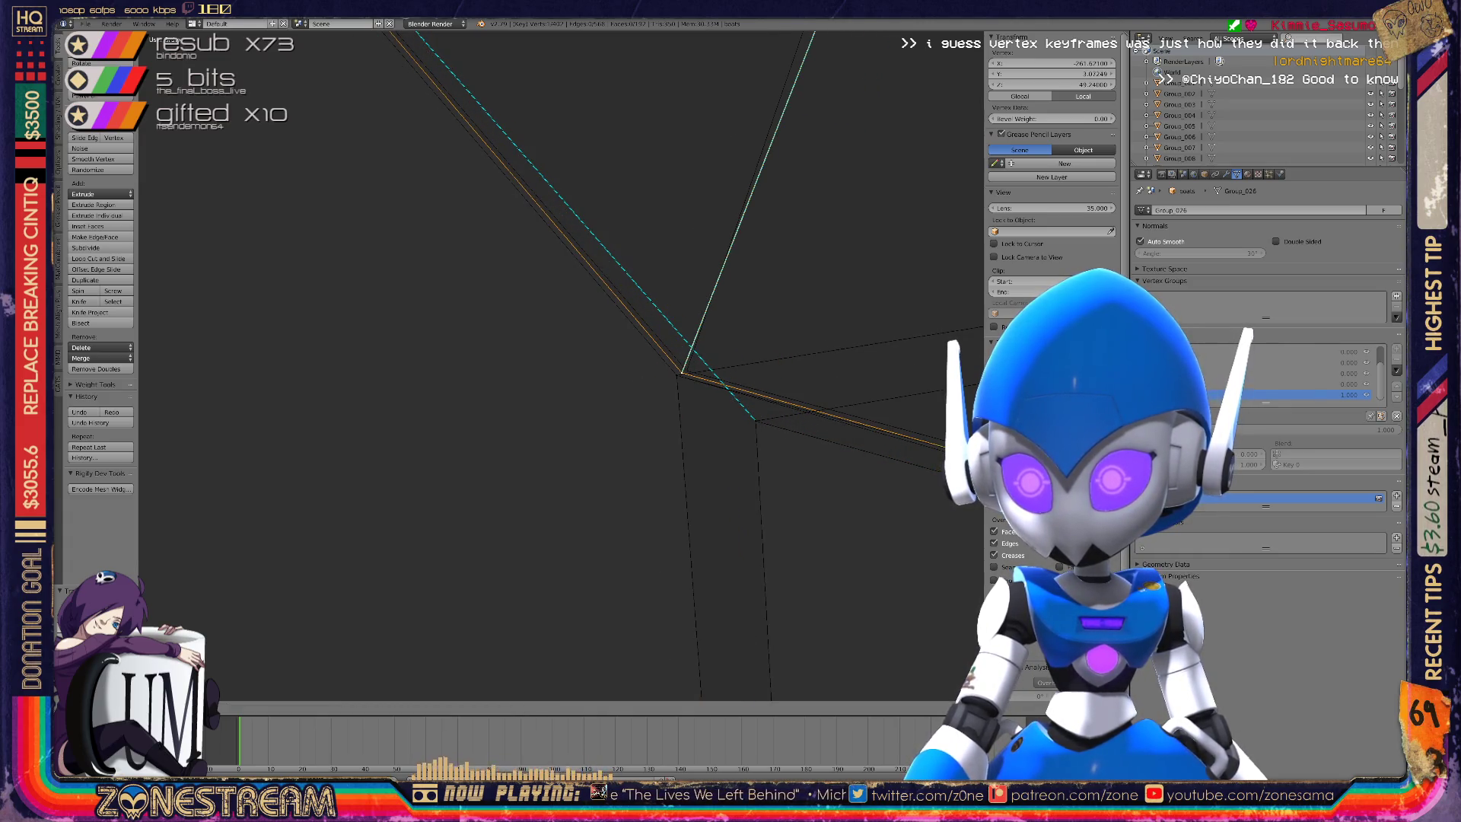
key("Return")
Move the other nearby vertex onto the joined corner.
right_click(756, 421)
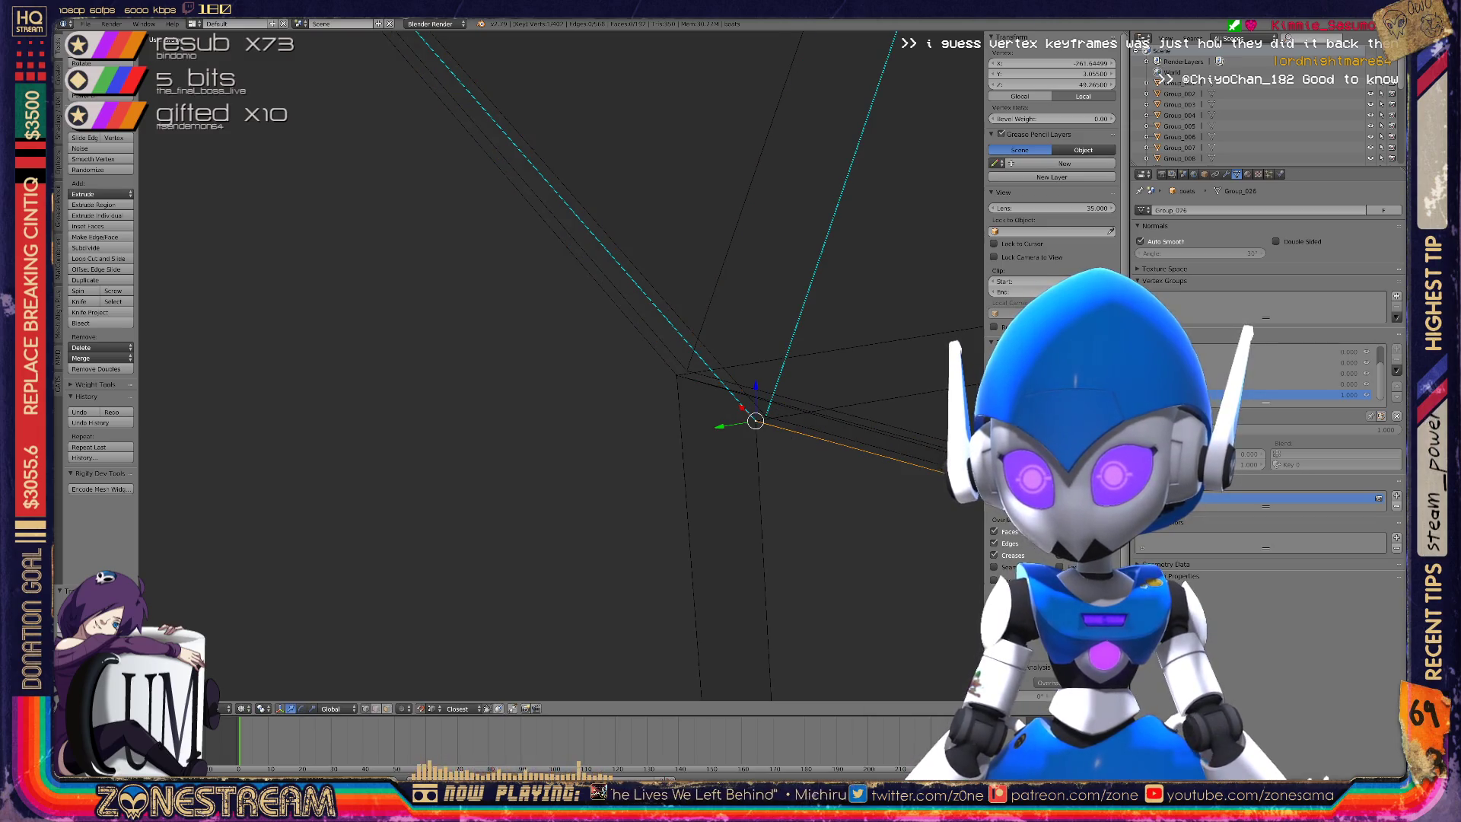
key("g")
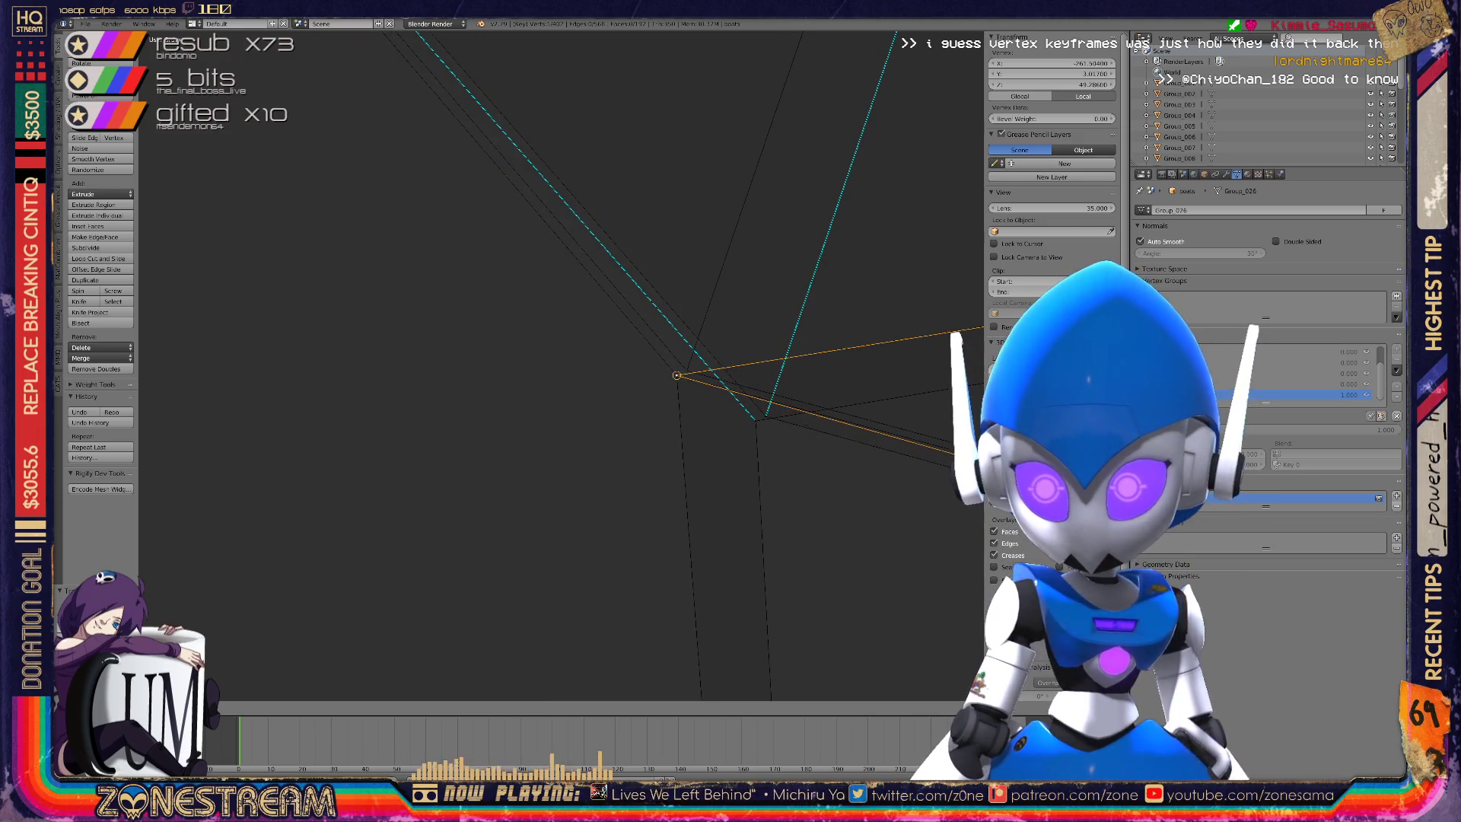
key("g")
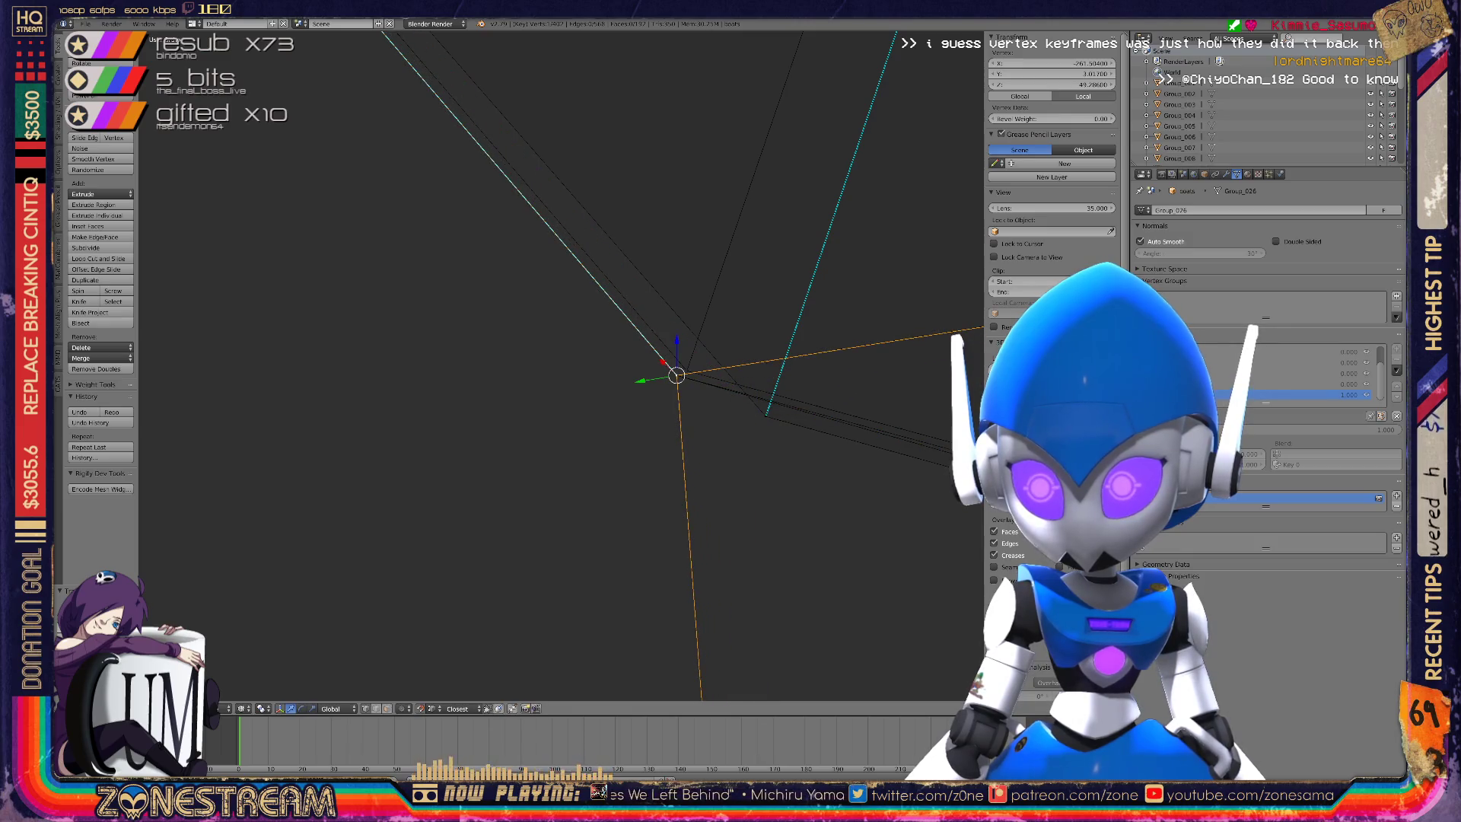
middle_click_drag(533, 456, 624, 456)
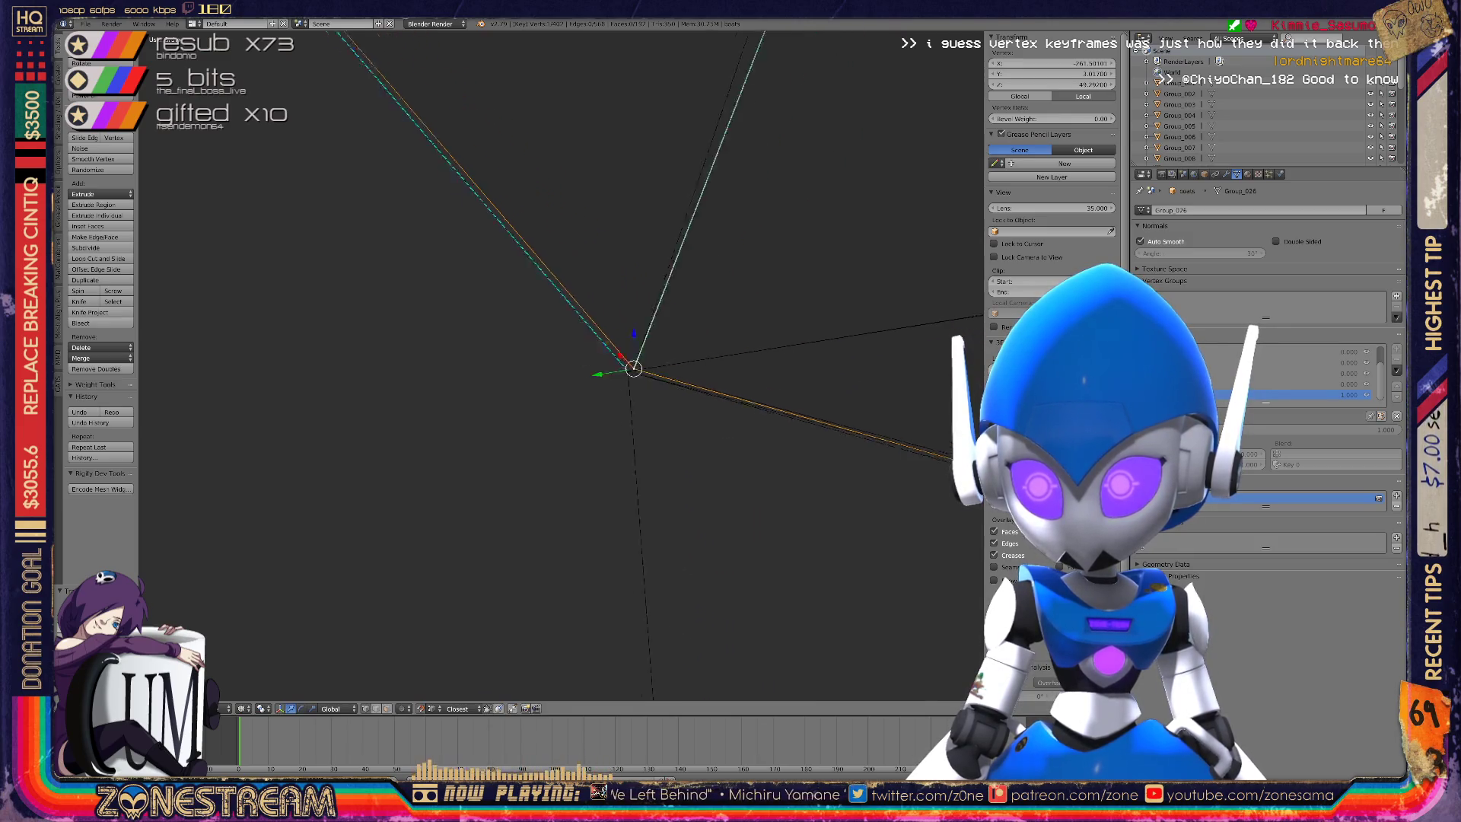
mouse_move(532, 304)
middle_mouse_down("shift")
mouse_move(464, 295)
mouse_move(403, 580)
middle_mouse_up("shift")
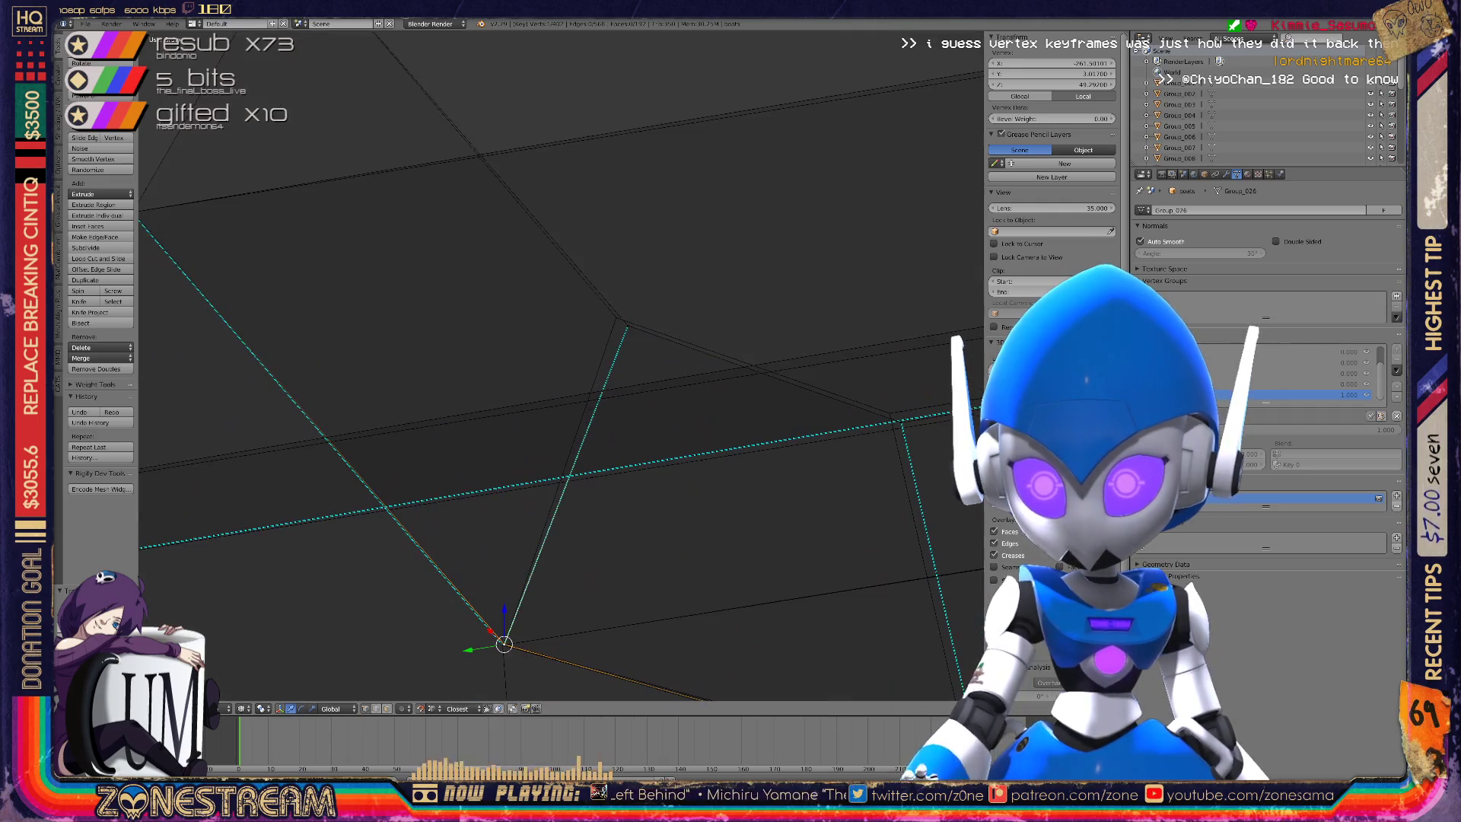
Select the upper inner corner vertex and nudge it slightly down-left.
right_click(620, 318)
key("g")
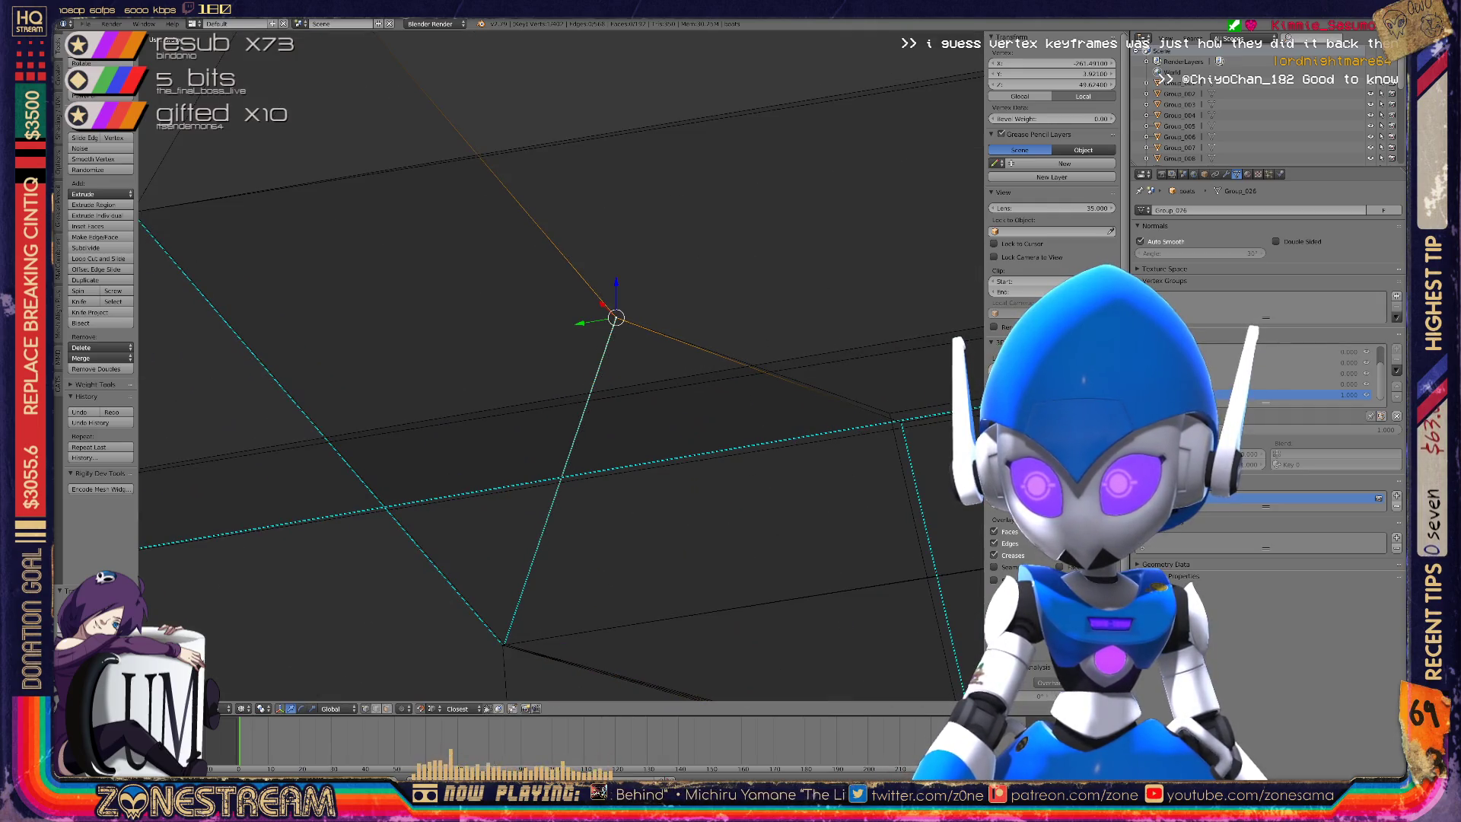
right_click(892, 417)
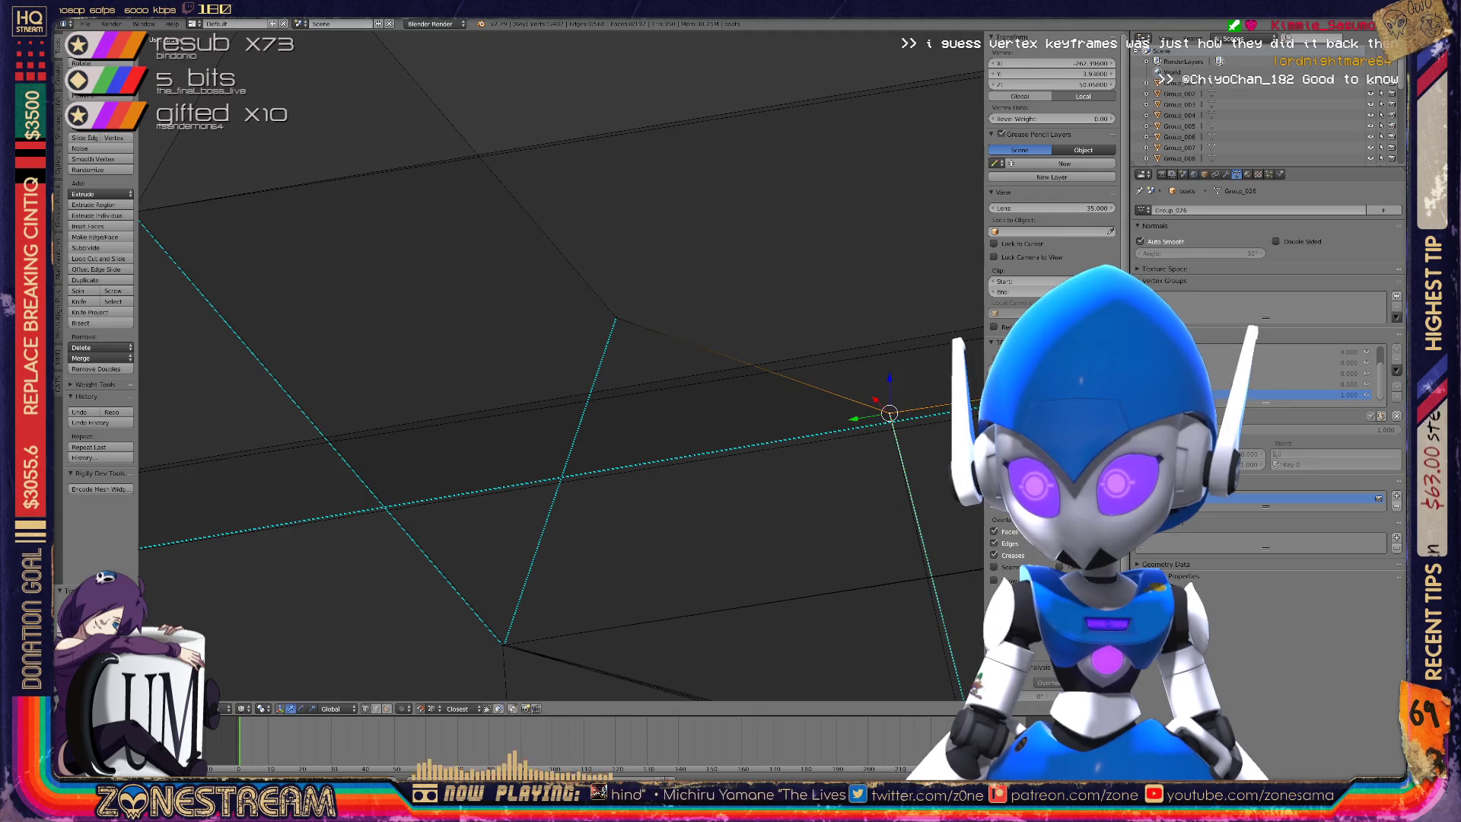
mouse_move(533, 380)
middle_mouse_down()
mouse_move(487, 319)
mouse_move(471, 357)
mouse_move(532, 327)
mouse_move(533, 357)
middle_mouse_up()
right_click(643, 323)
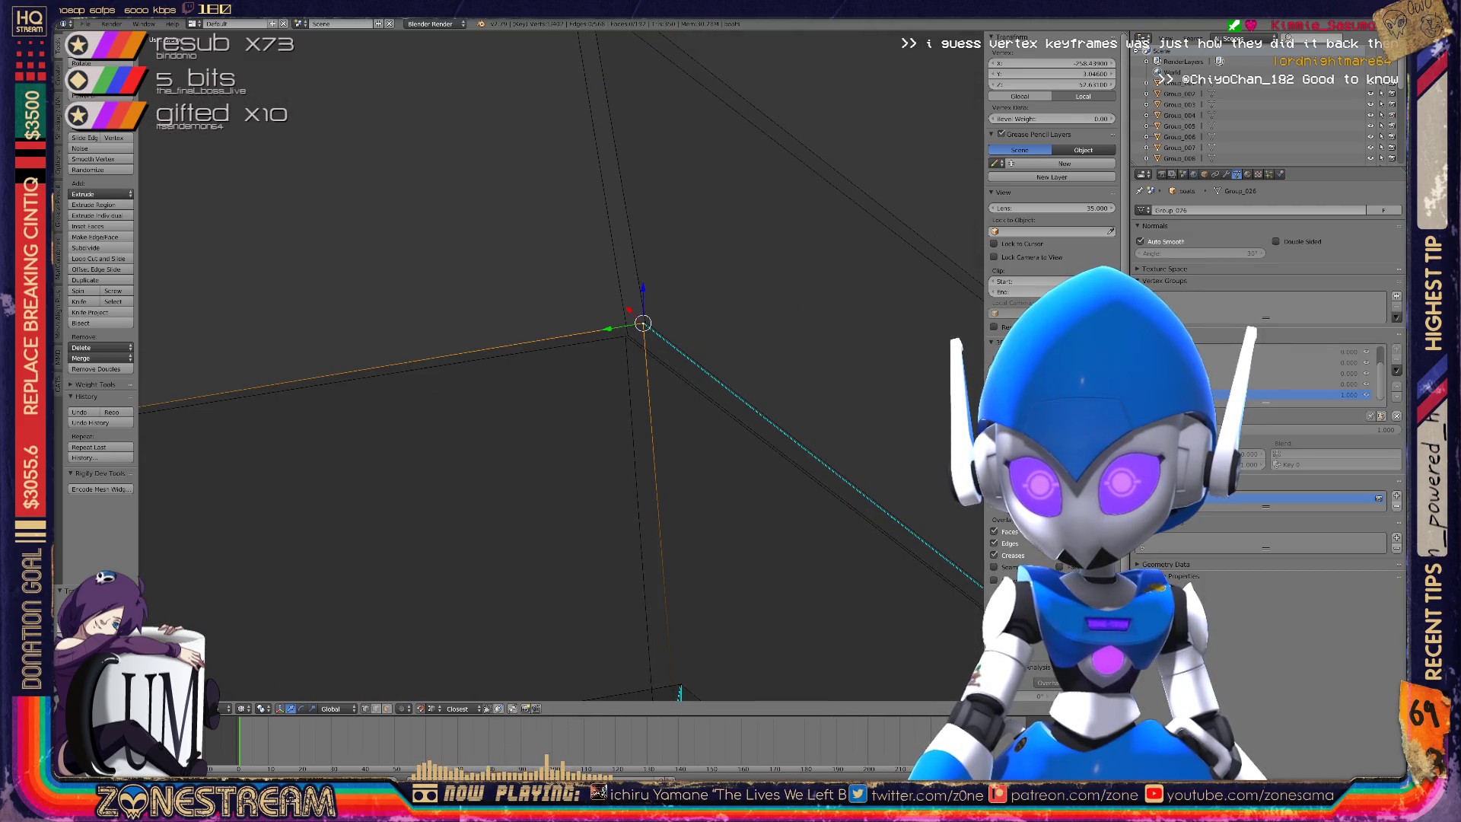
key("g")
key("g")
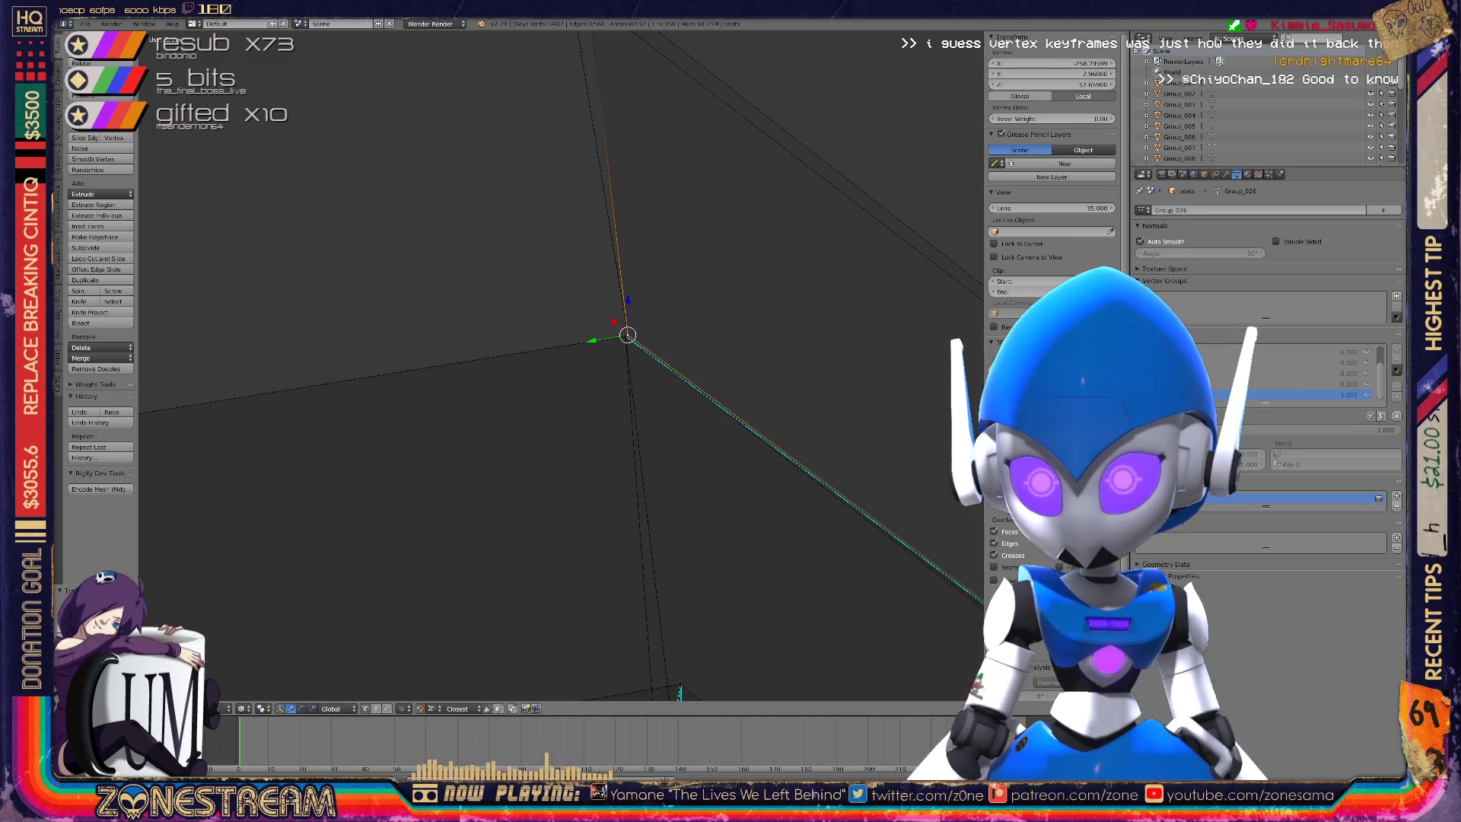
Pull the selected corner vertex high upward into a tall point.
middle_click_drag(532, 343, 545, 546, "shift")
key("g")
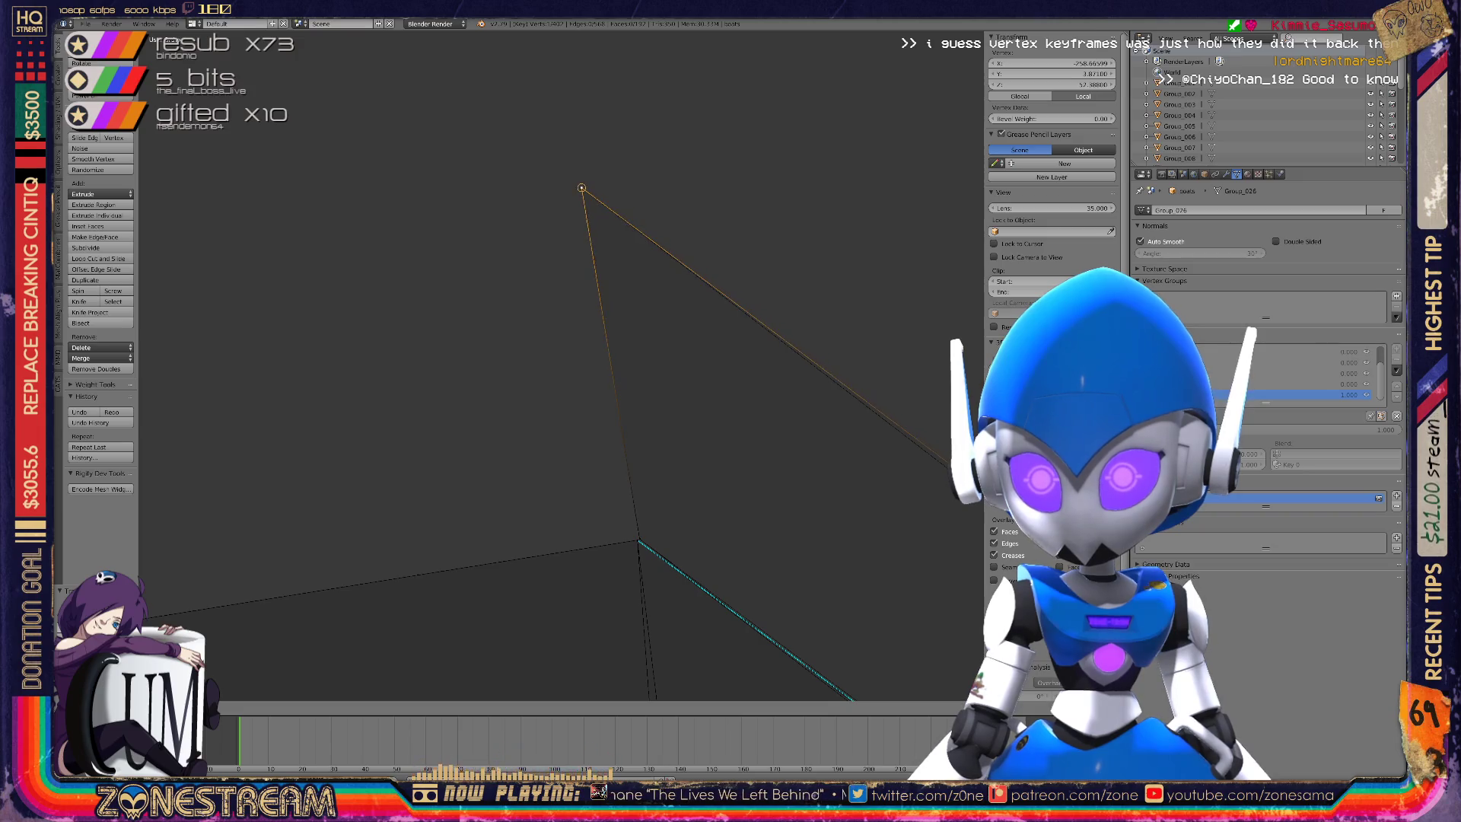
left_click(582, 188)
scroll(564, 304, "down", 3)
middle_click_drag(564, 304, 434, 107, "shift")
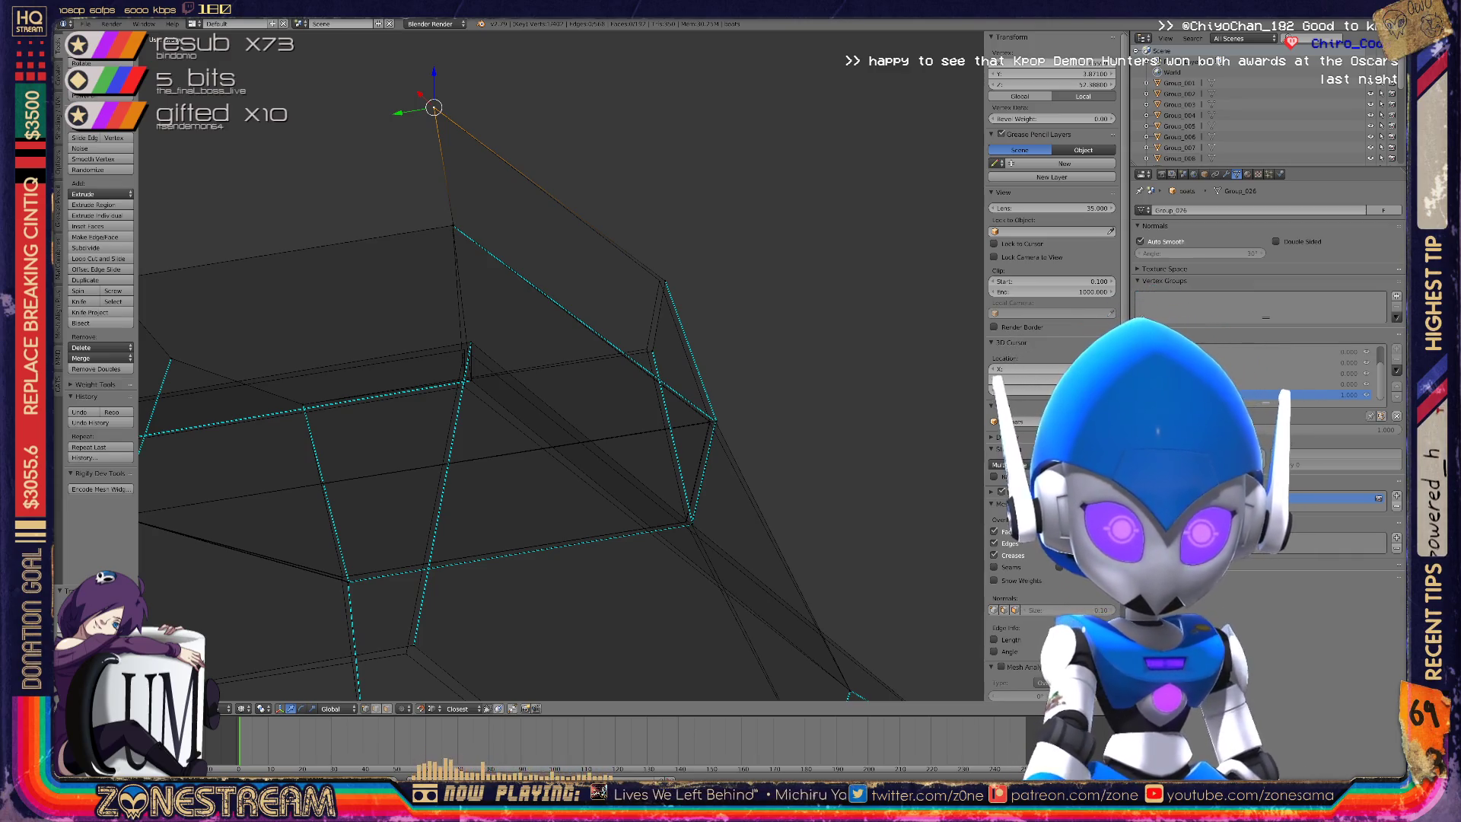
Move the top corner vertex left and begin moving the lower corner vertex.
scroll(715, 285, "up", 4)
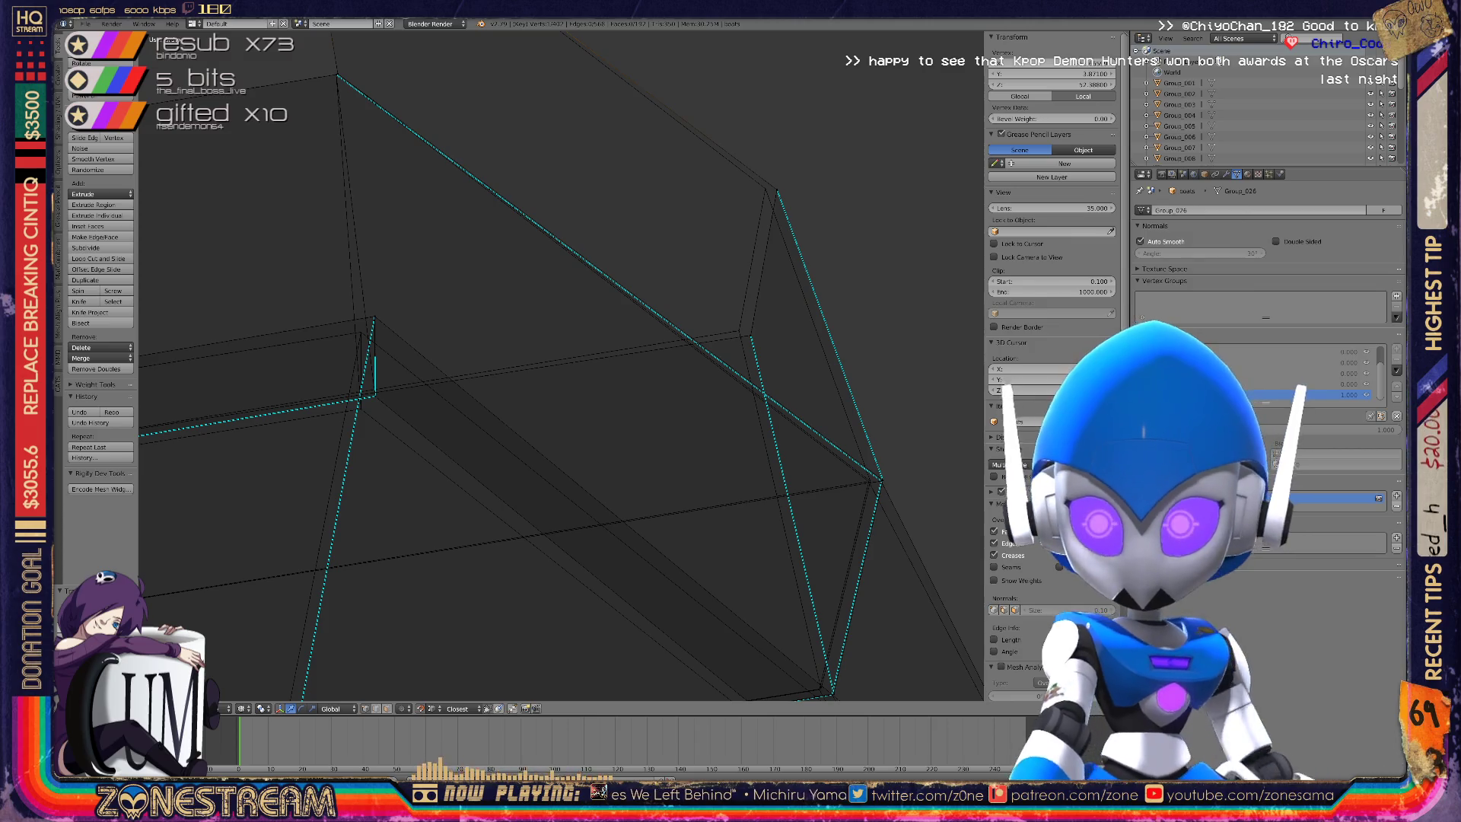
scroll(553, 379, "up", 2)
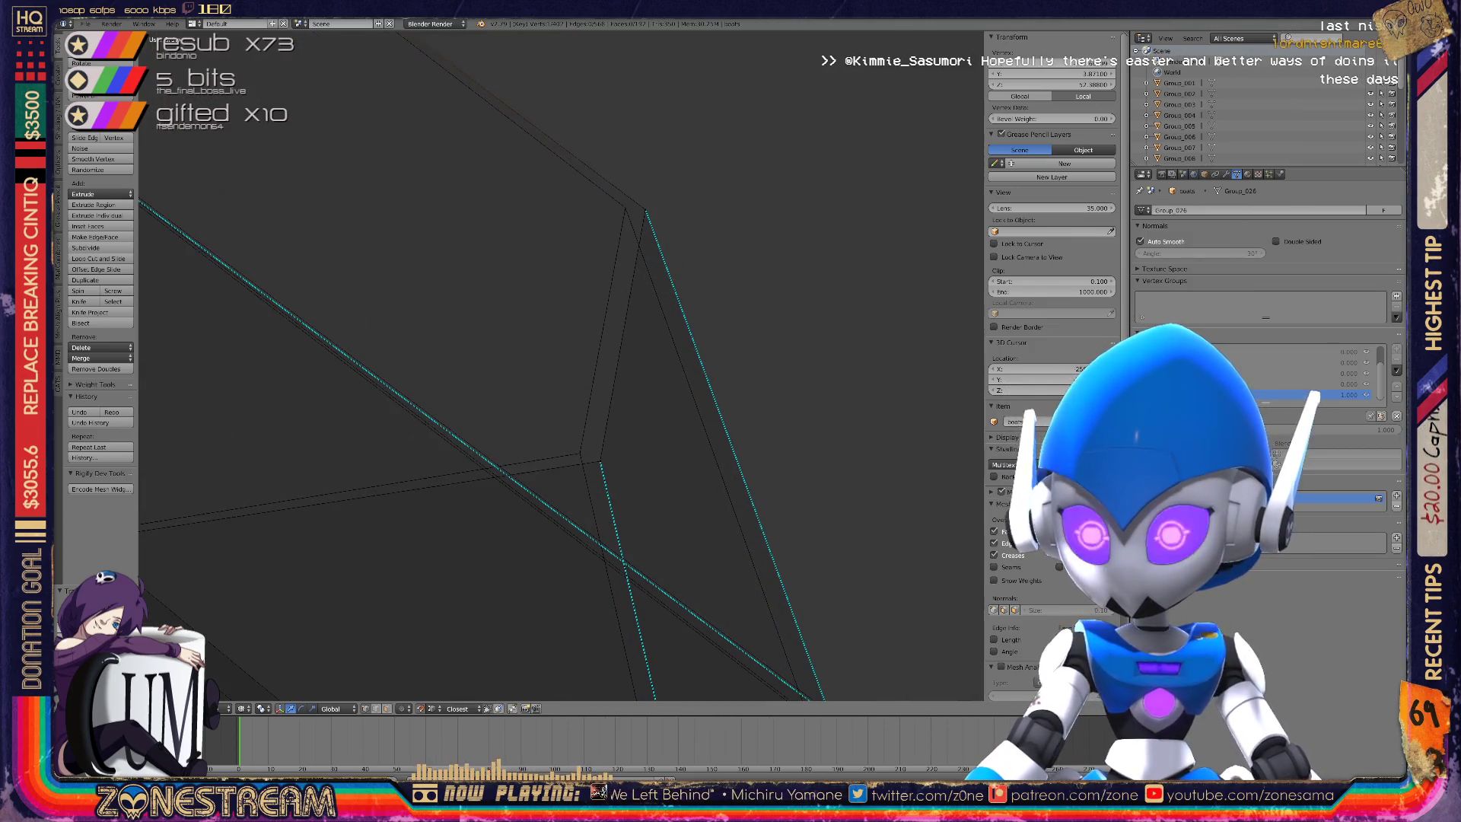
right_click(646, 210)
key("g")
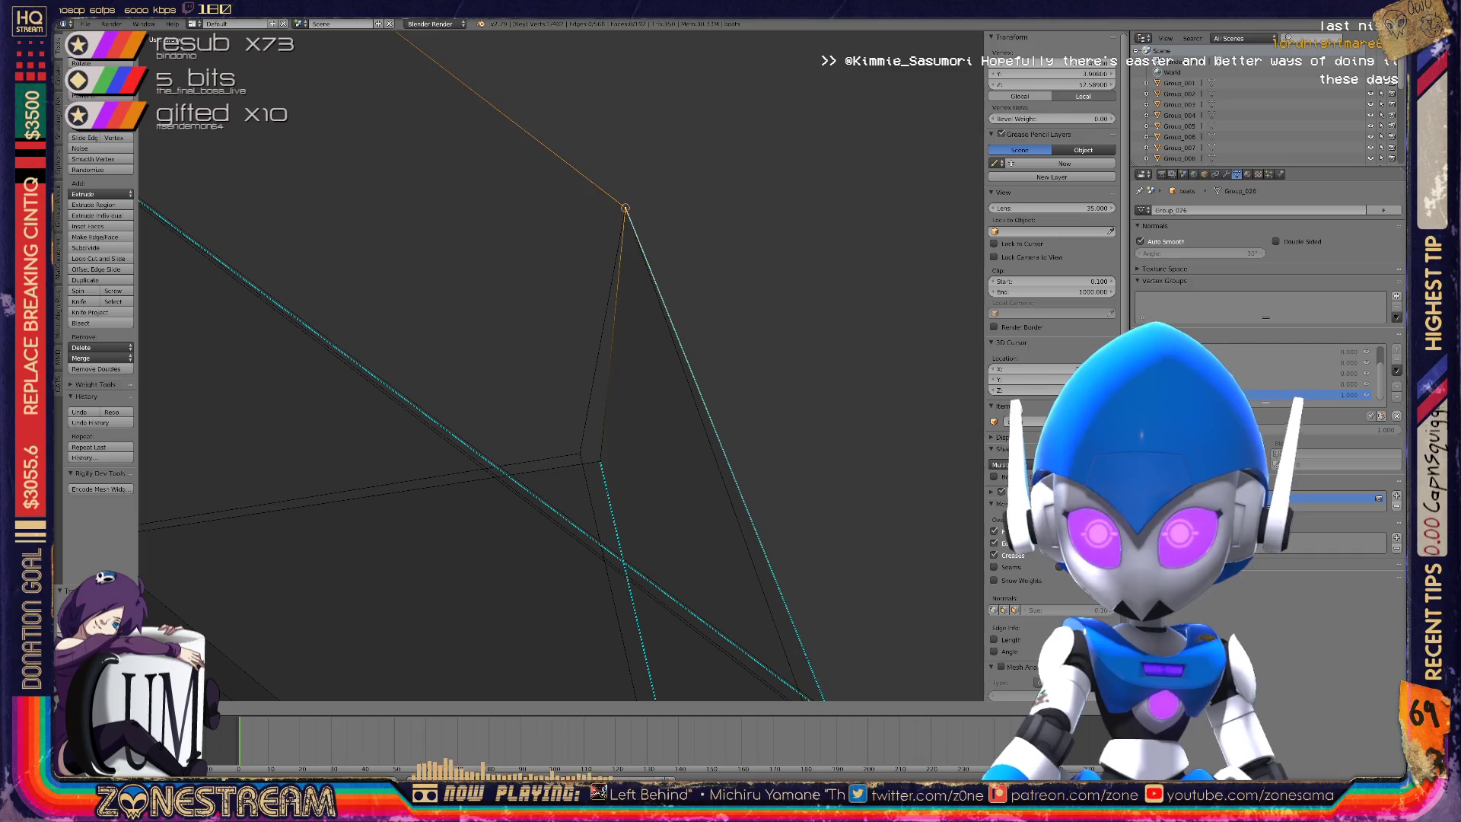
right_click(602, 461)
key("g")
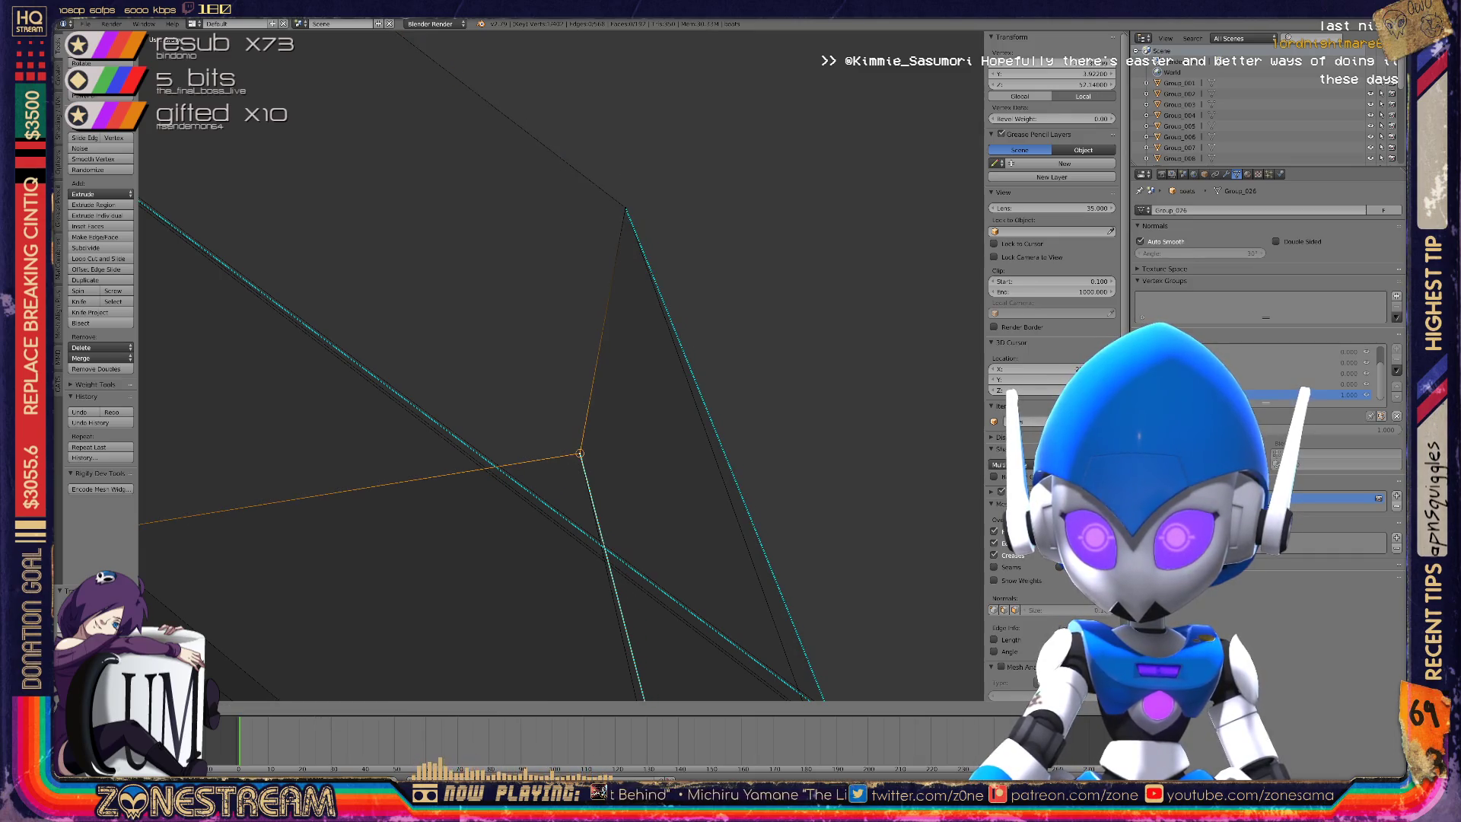
mouse_move(580, 454)
middle_mouse_down()
mouse_move(760, 343)
mouse_move(613, 212)
mouse_move(457, 163)
mouse_move(259, 61)
middle_mouse_up()
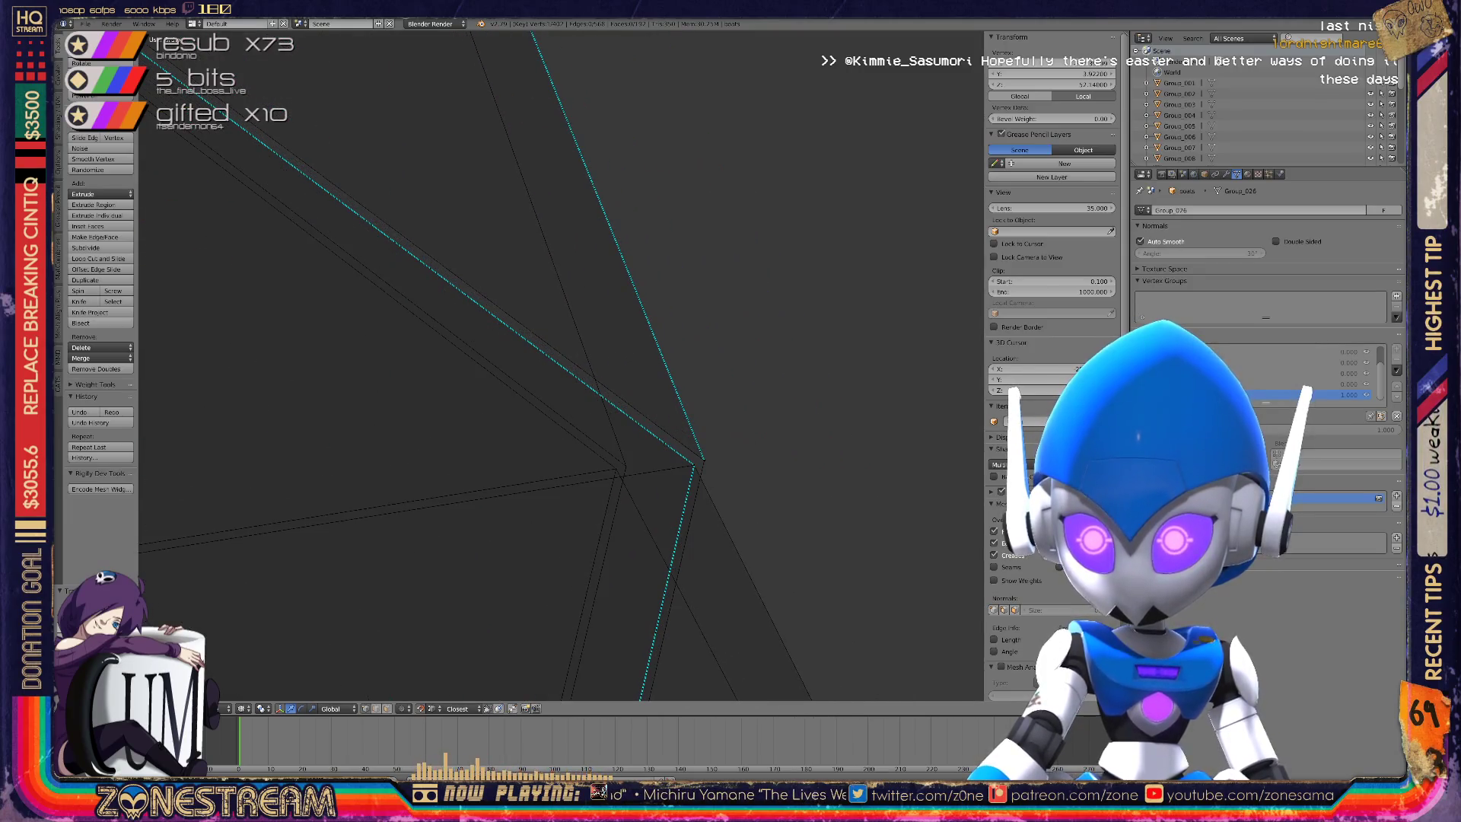
Join another corner vertex to the edge's end and snap it onto its neighbour.
right_click(616, 470)
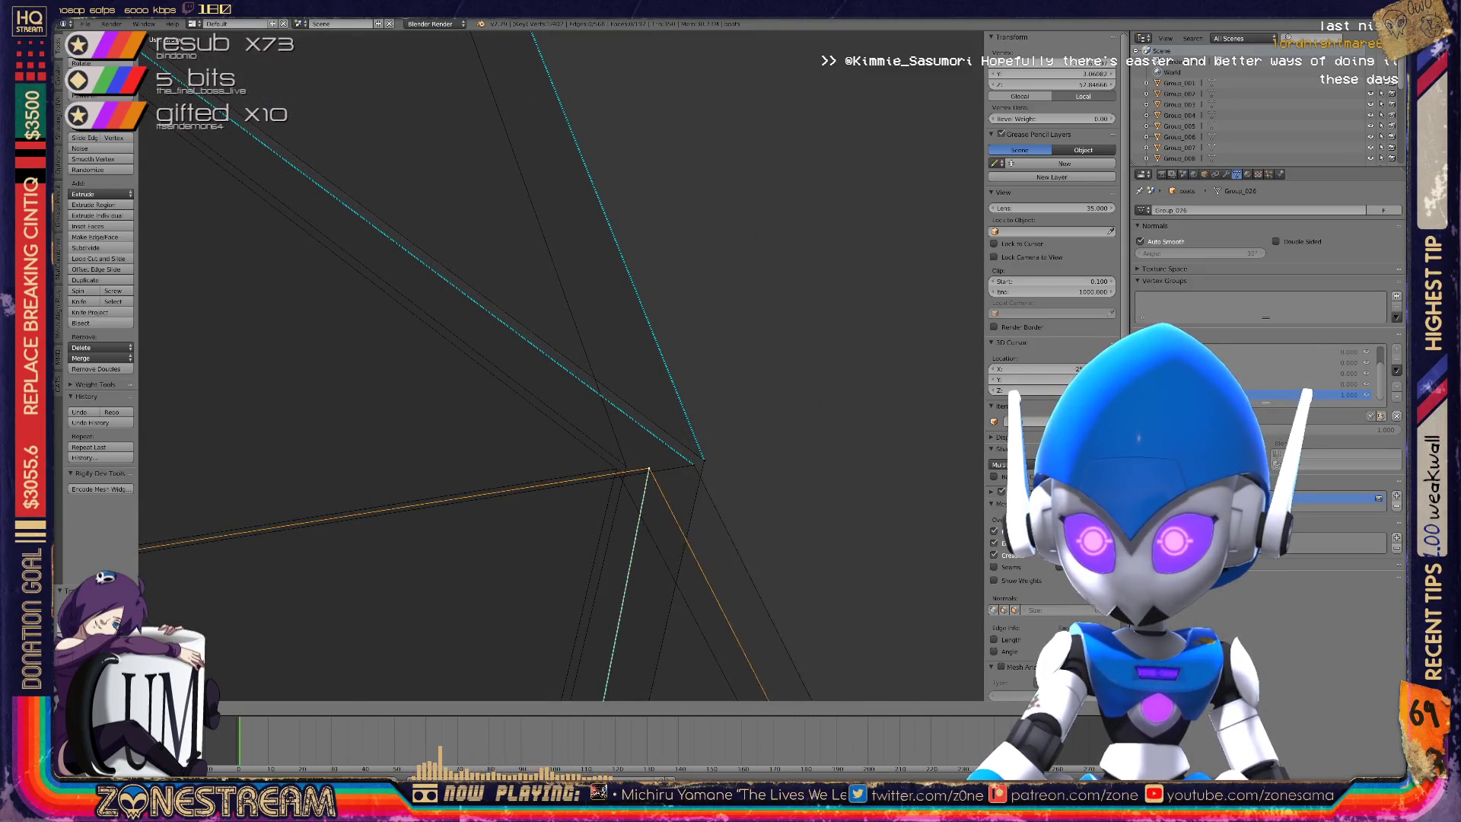
key("g")
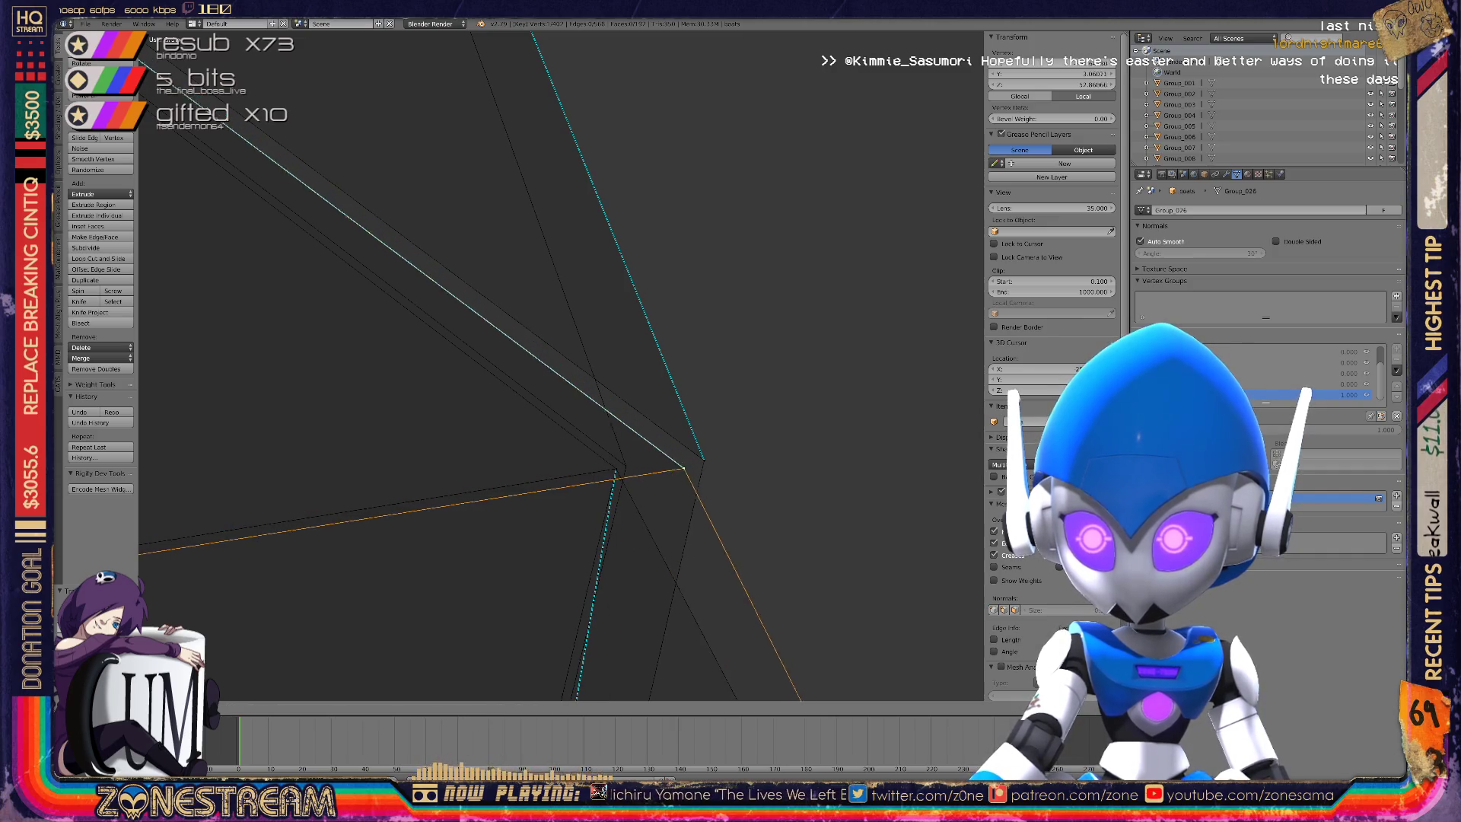
left_click(616, 469)
middle_click_drag(533, 342, 366, 259)
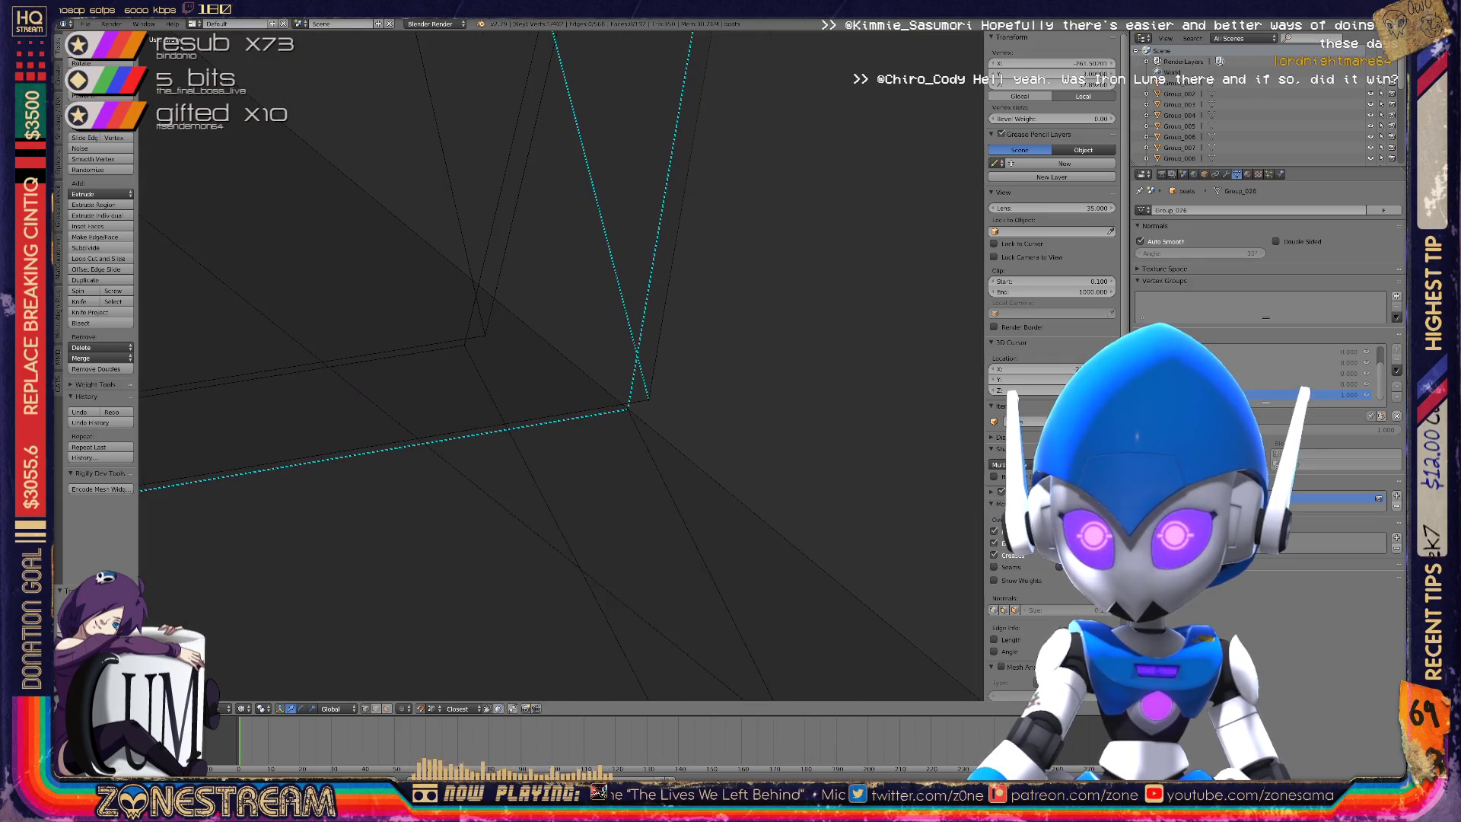
key("g")
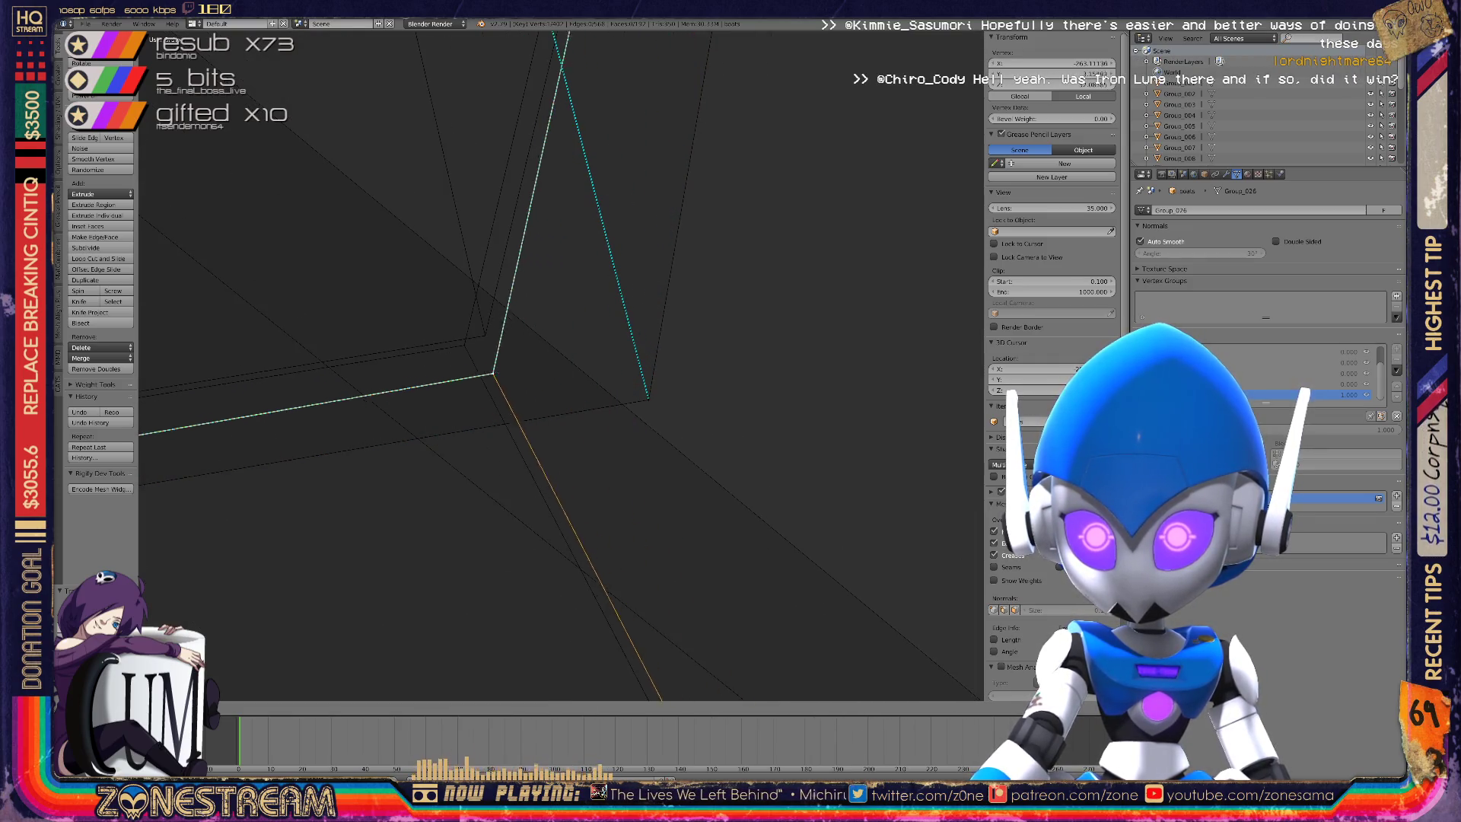
Move the next corner vertex onto its nearby neighbour.
right_click(648, 399)
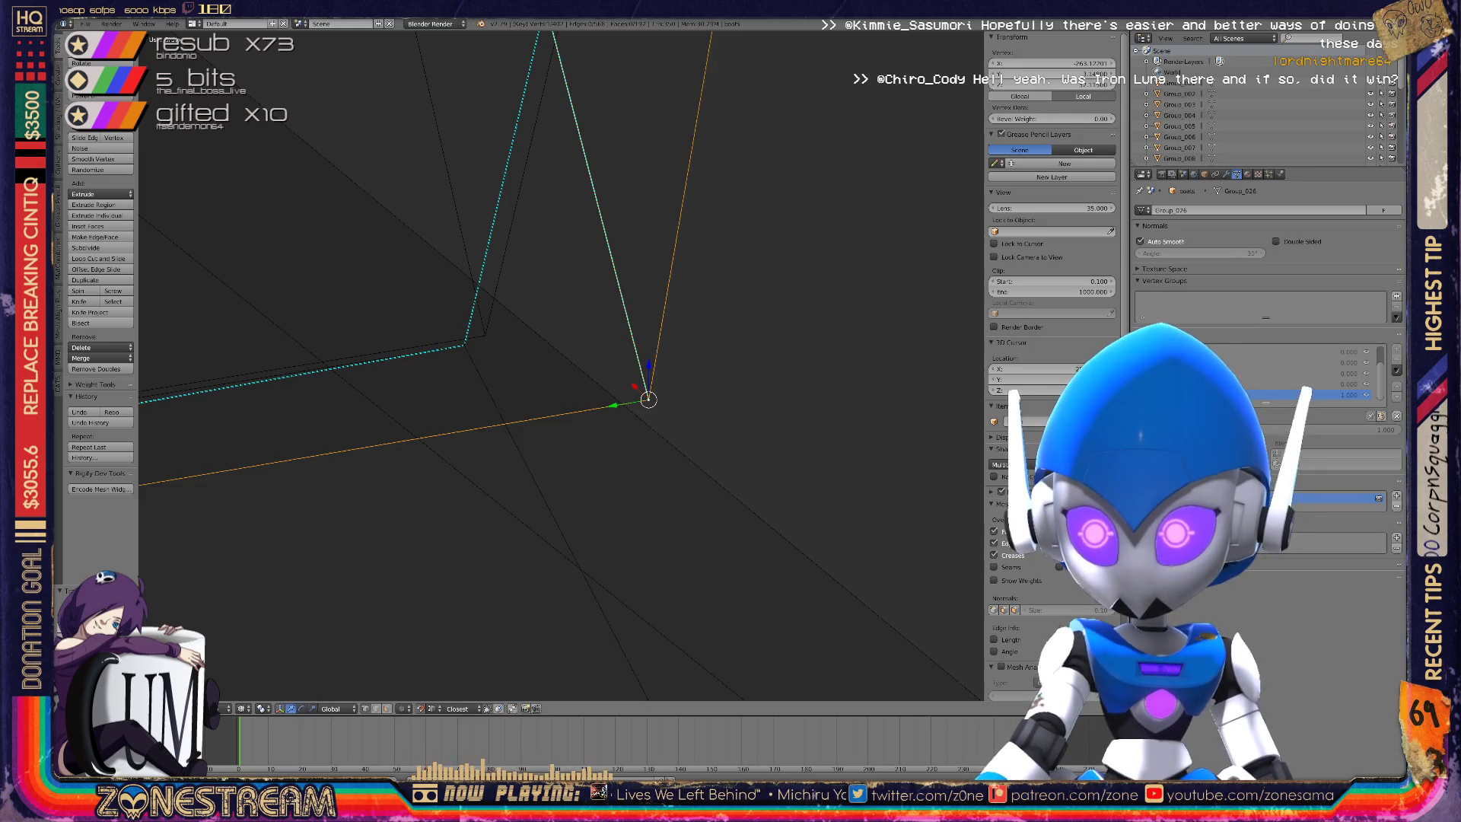
key("g")
scroll(342, 396, "up", 8)
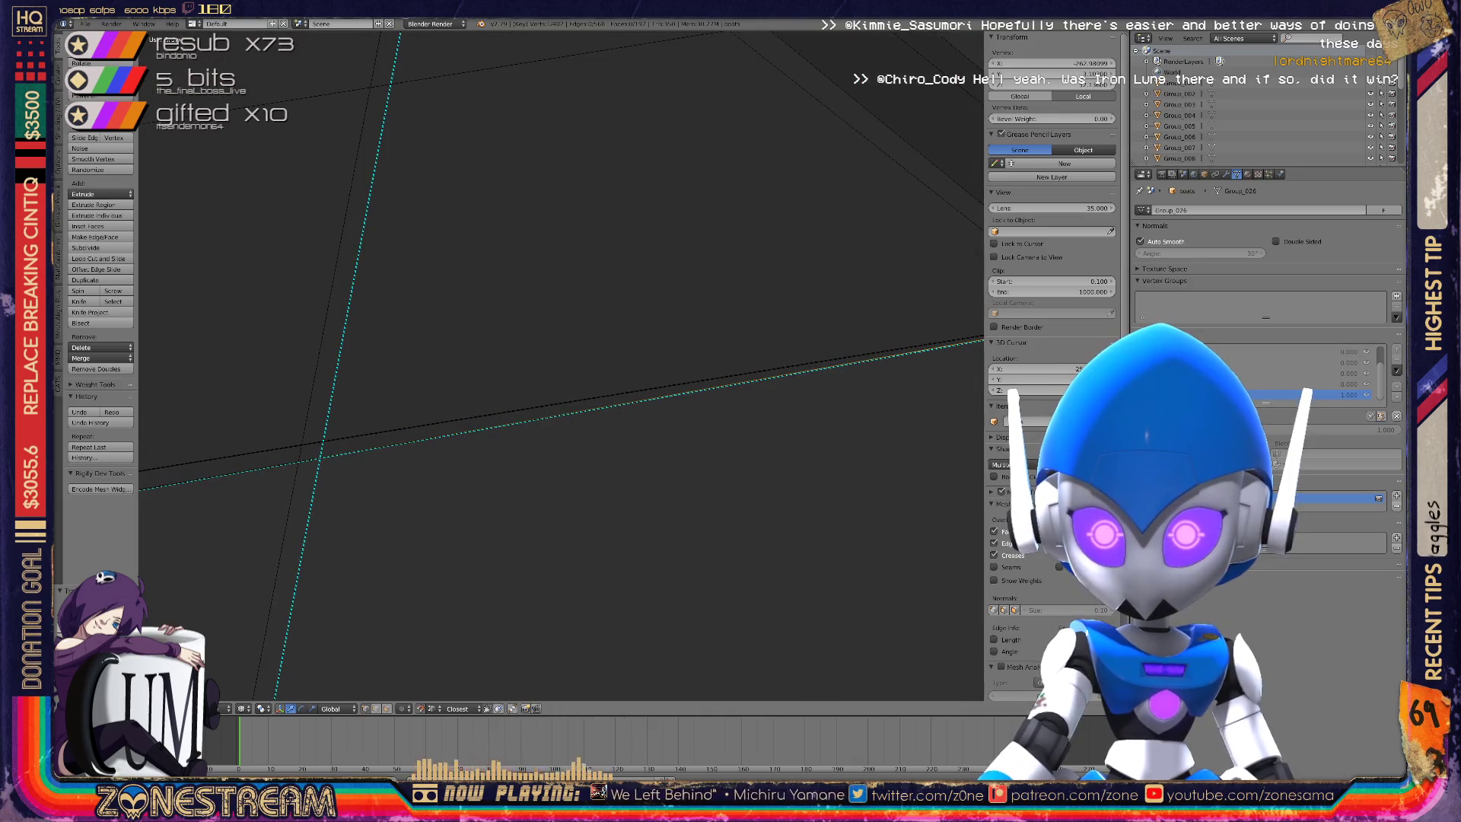
scroll(561, 366, "down", 5)
scroll(561, 365, "up", 6)
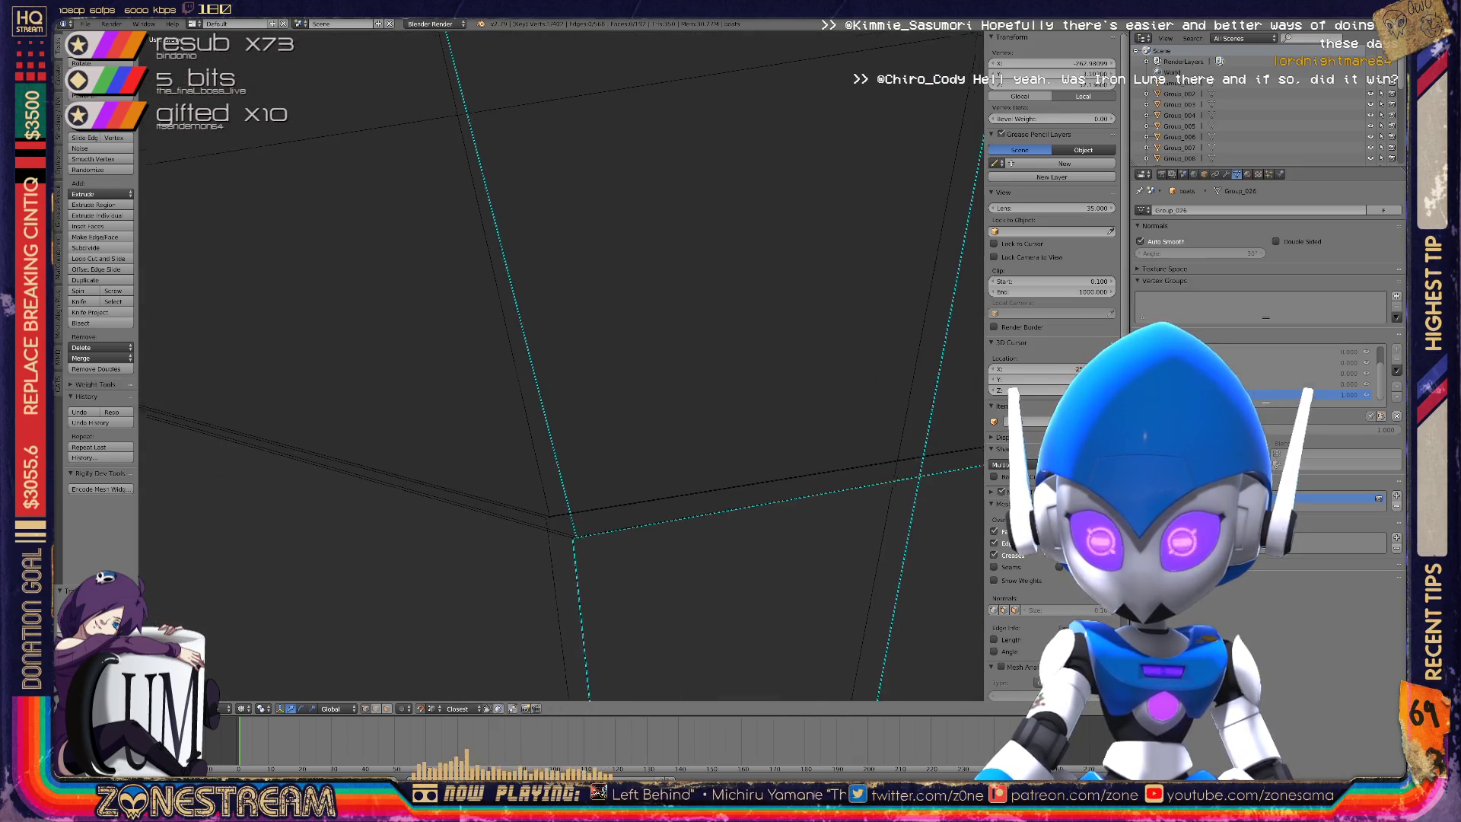
mouse_move(561, 365)
middle_mouse_down("shift")
mouse_move(509, 247)
mouse_move(639, 334)
mouse_move(492, 237)
mouse_move(612, 284)
middle_mouse_up("shift")
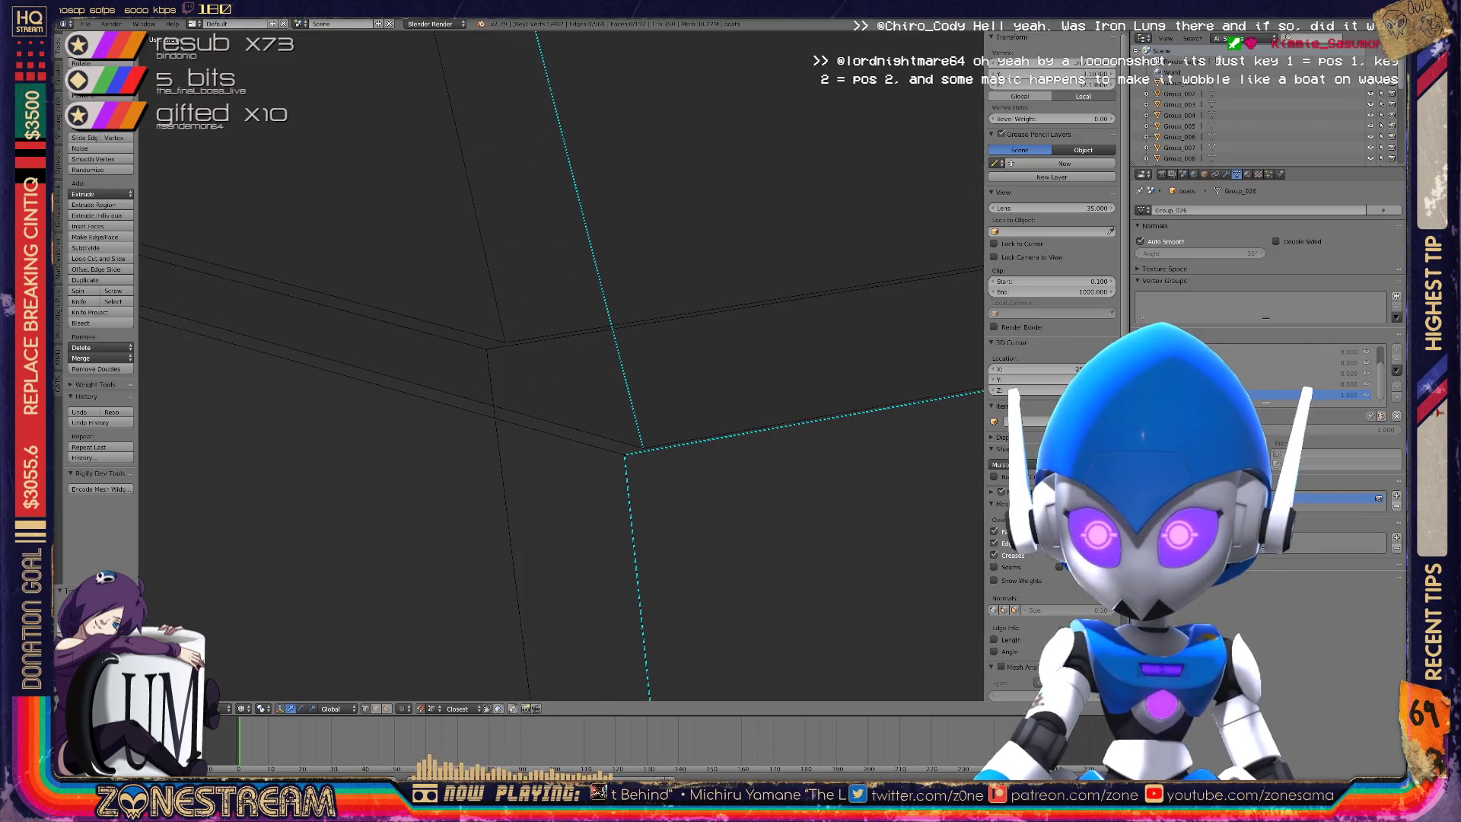
mouse_move(643, 445)
right_mouse_down()
mouse_move(548, 327)
mouse_move(502, 336)
mouse_move(620, 447)
mouse_move(483, 340)
mouse_move(535, 360)
right_mouse_up()
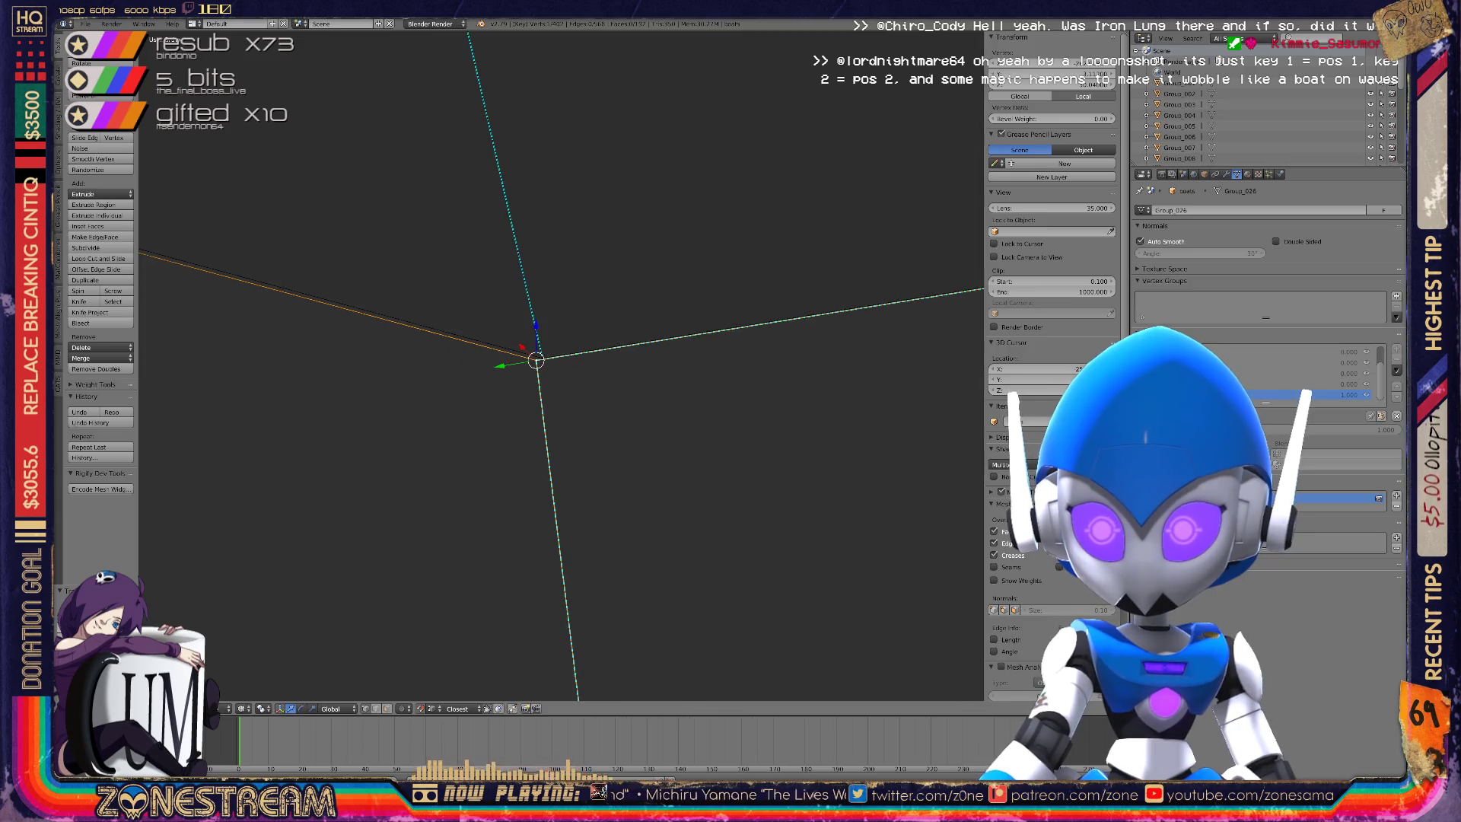
Centre the view on the selected vertex and select the next vertex to adjust.
key("KP_Decimal")
right_click(623, 441)
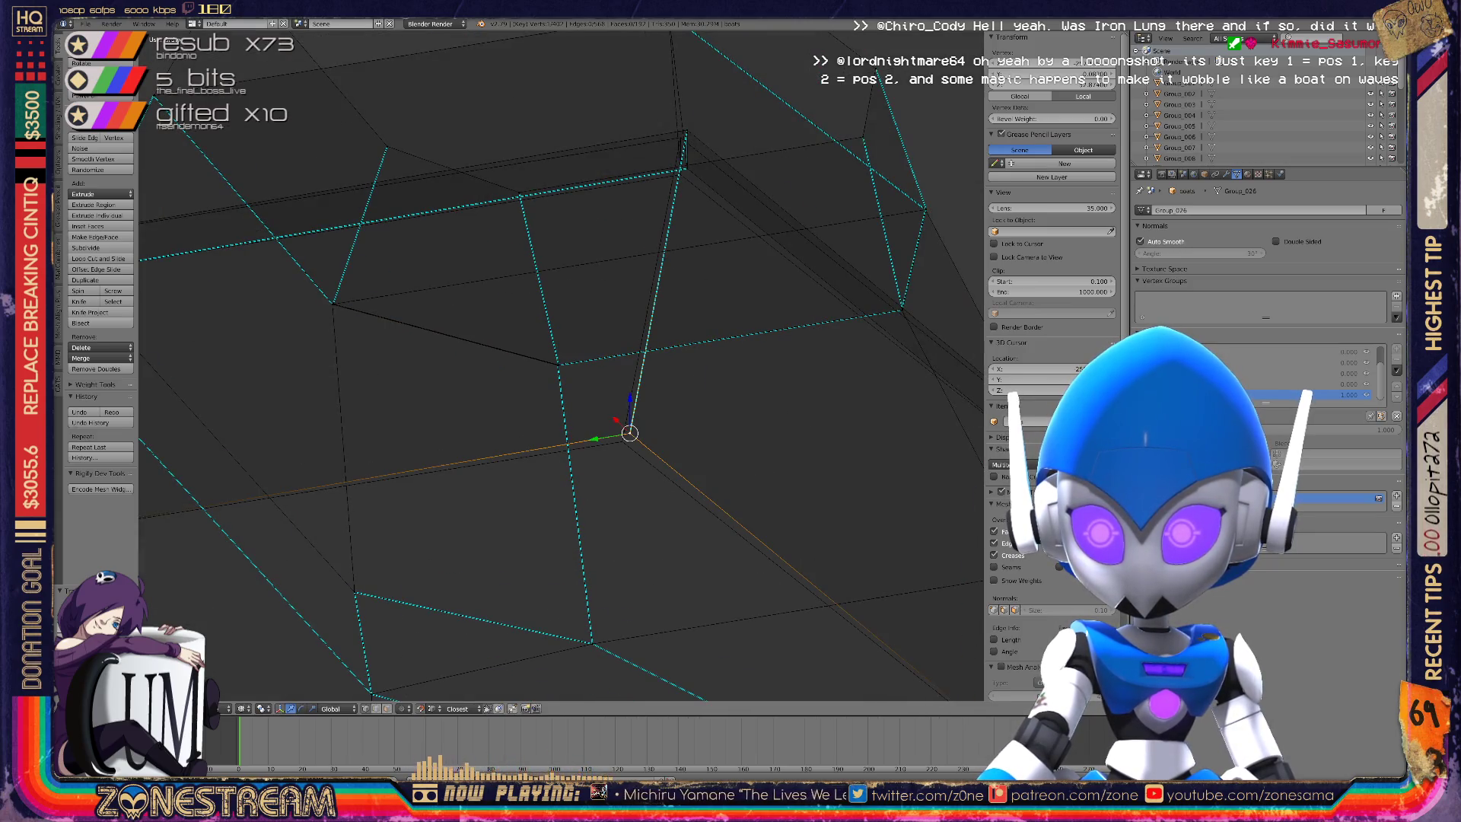
middle_click_drag(622, 441, 704, 403)
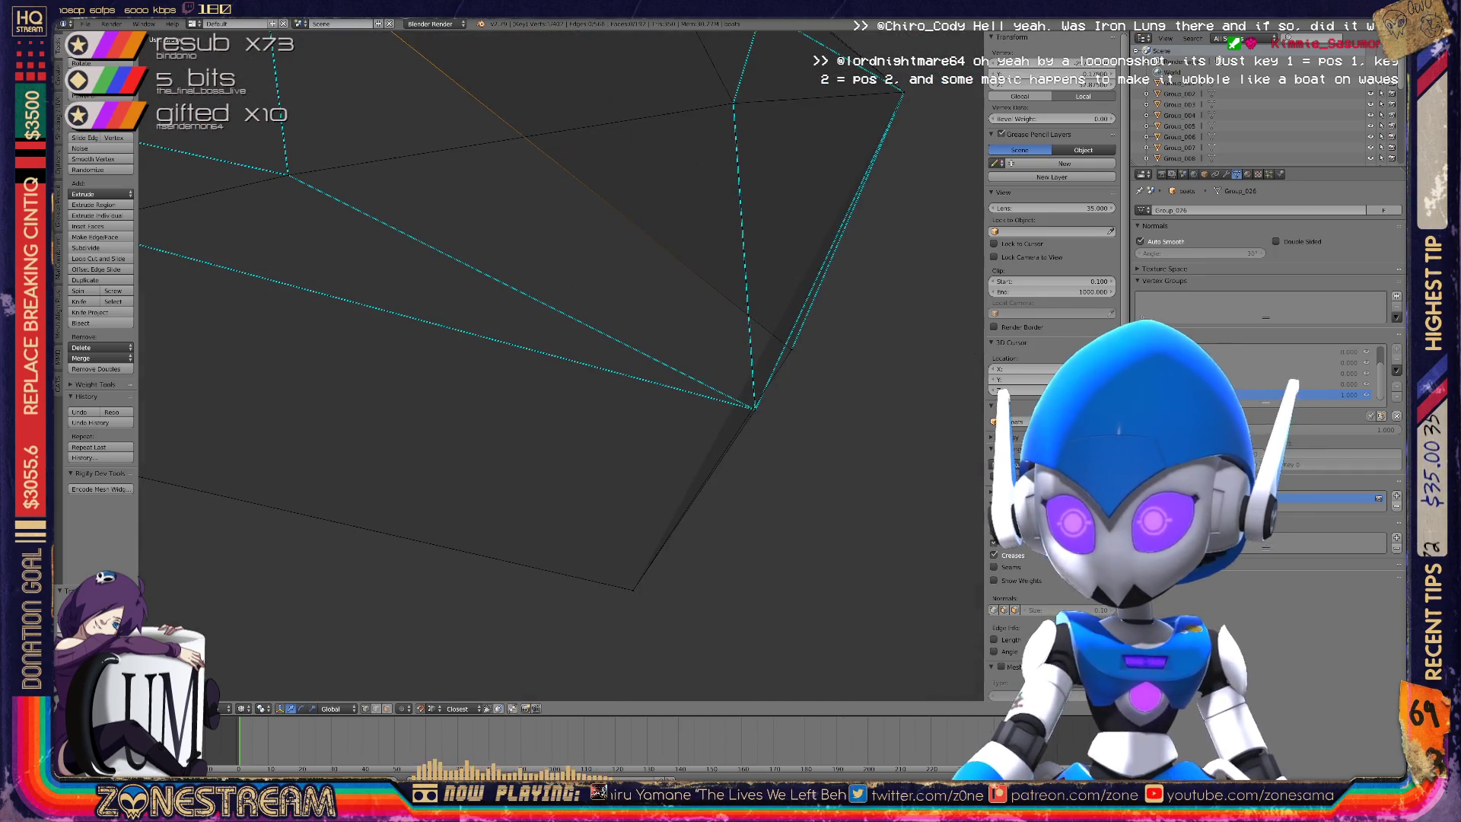
scroll(560, 365, "down", 5)
scroll(559, 366, "up", 5)
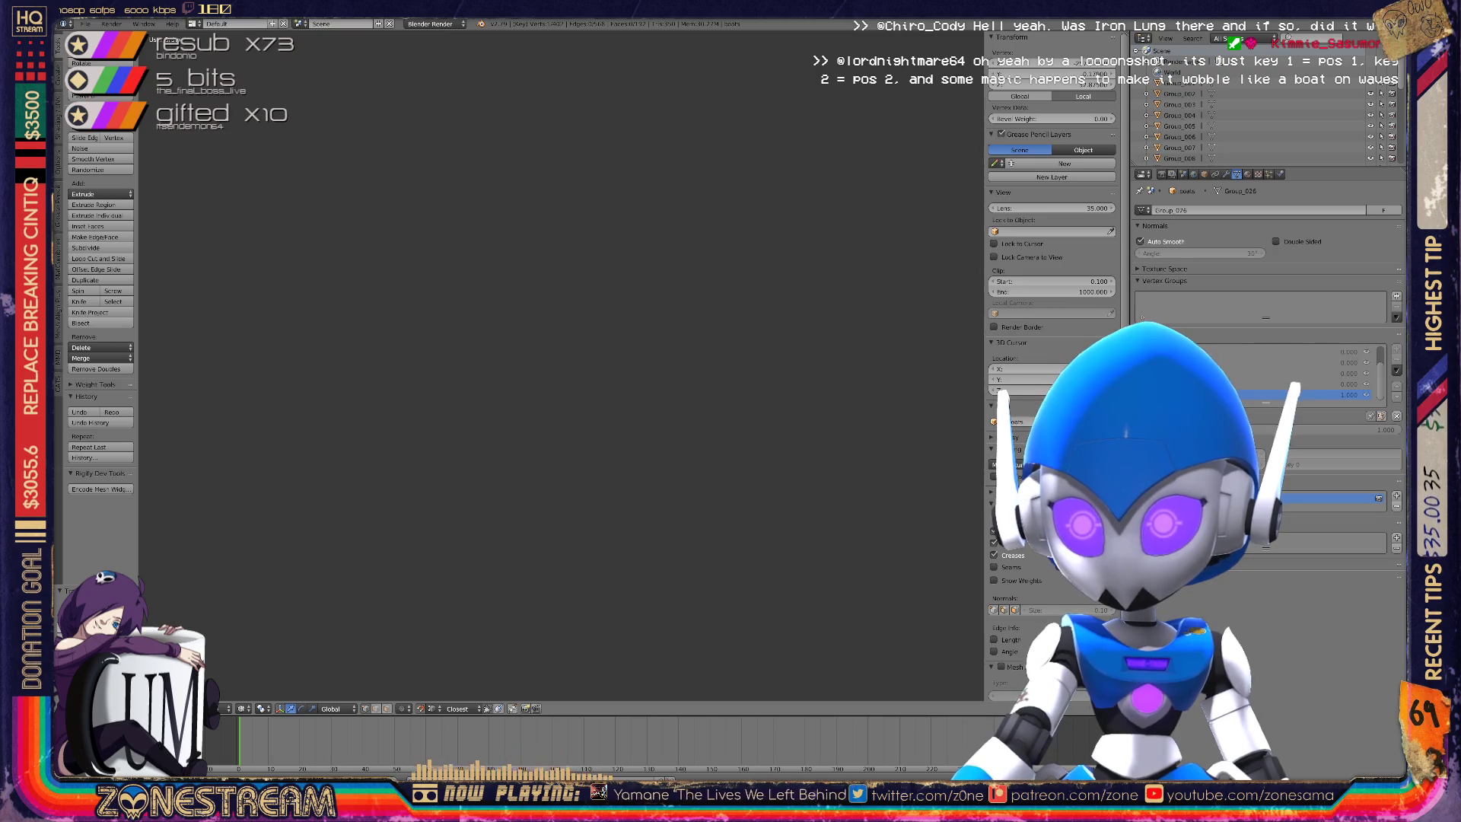
Pull the hull's front corner vertex up-left and slide its neighbouring vertex into place.
scroll(559, 366, "down", 3)
scroll(559, 365, "up", 3)
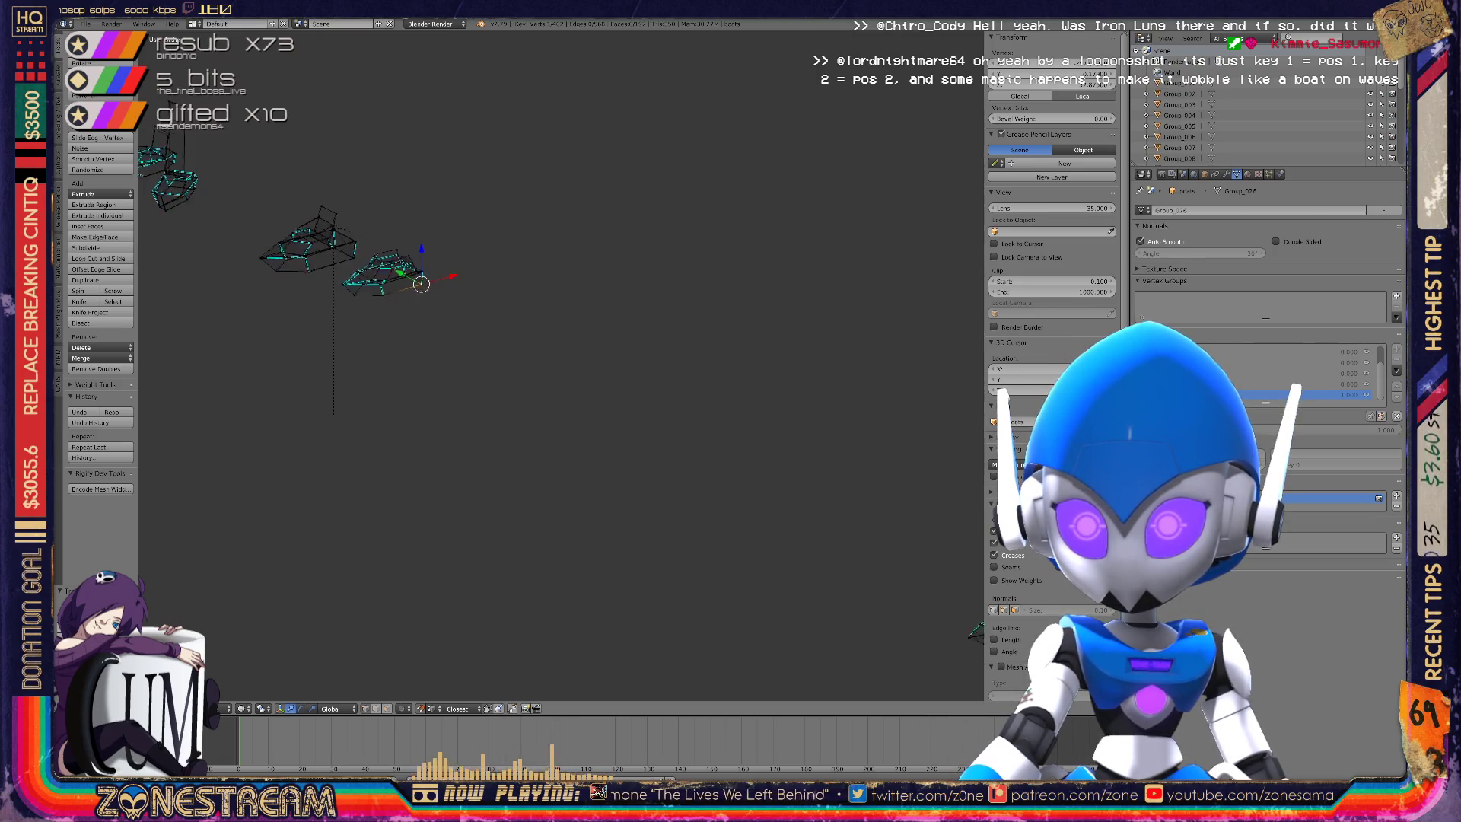
scroll(560, 366, "up", 6)
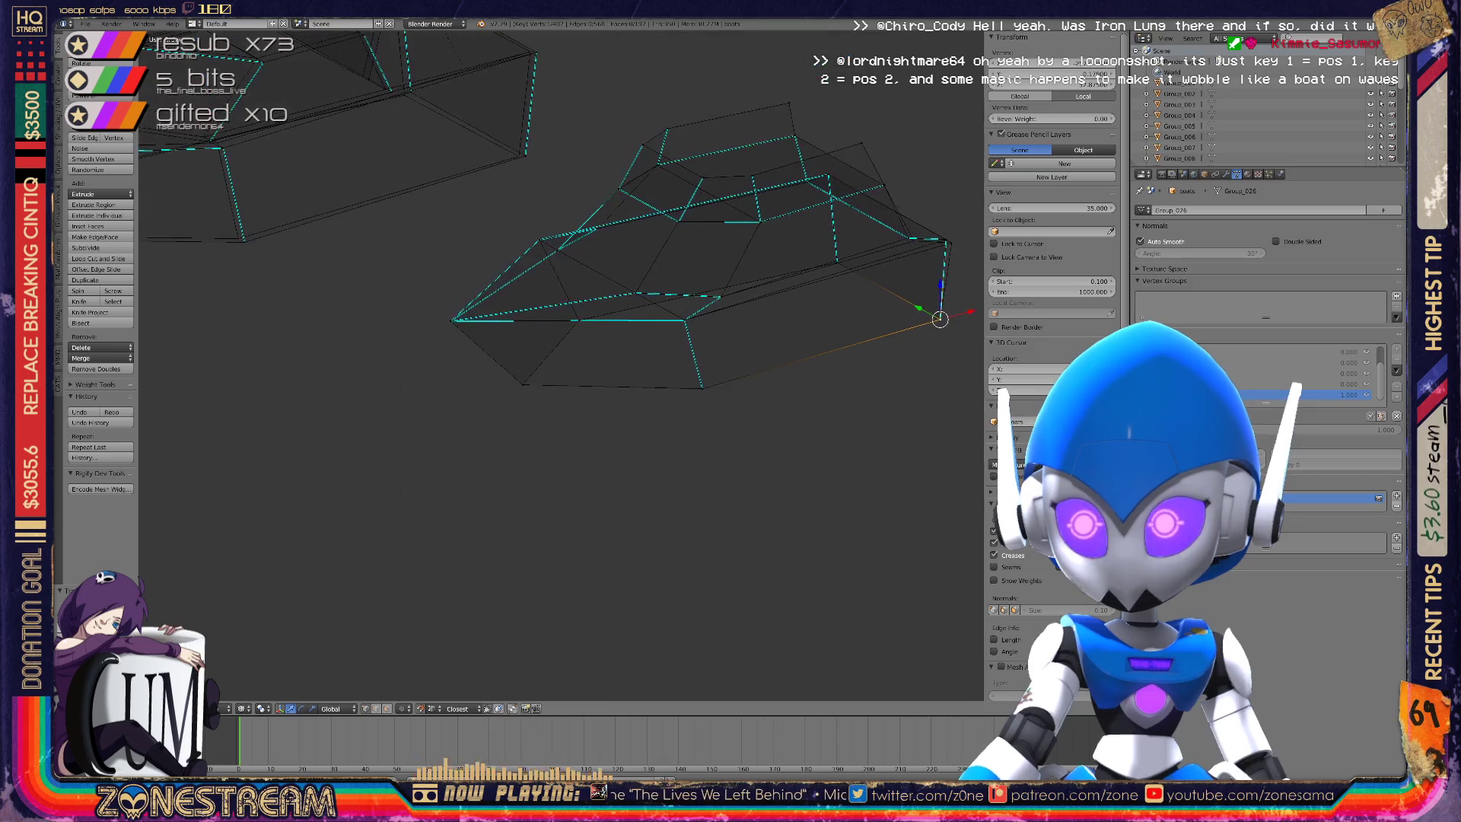
middle_click_drag(560, 365, 624, 320)
right_click(924, 308)
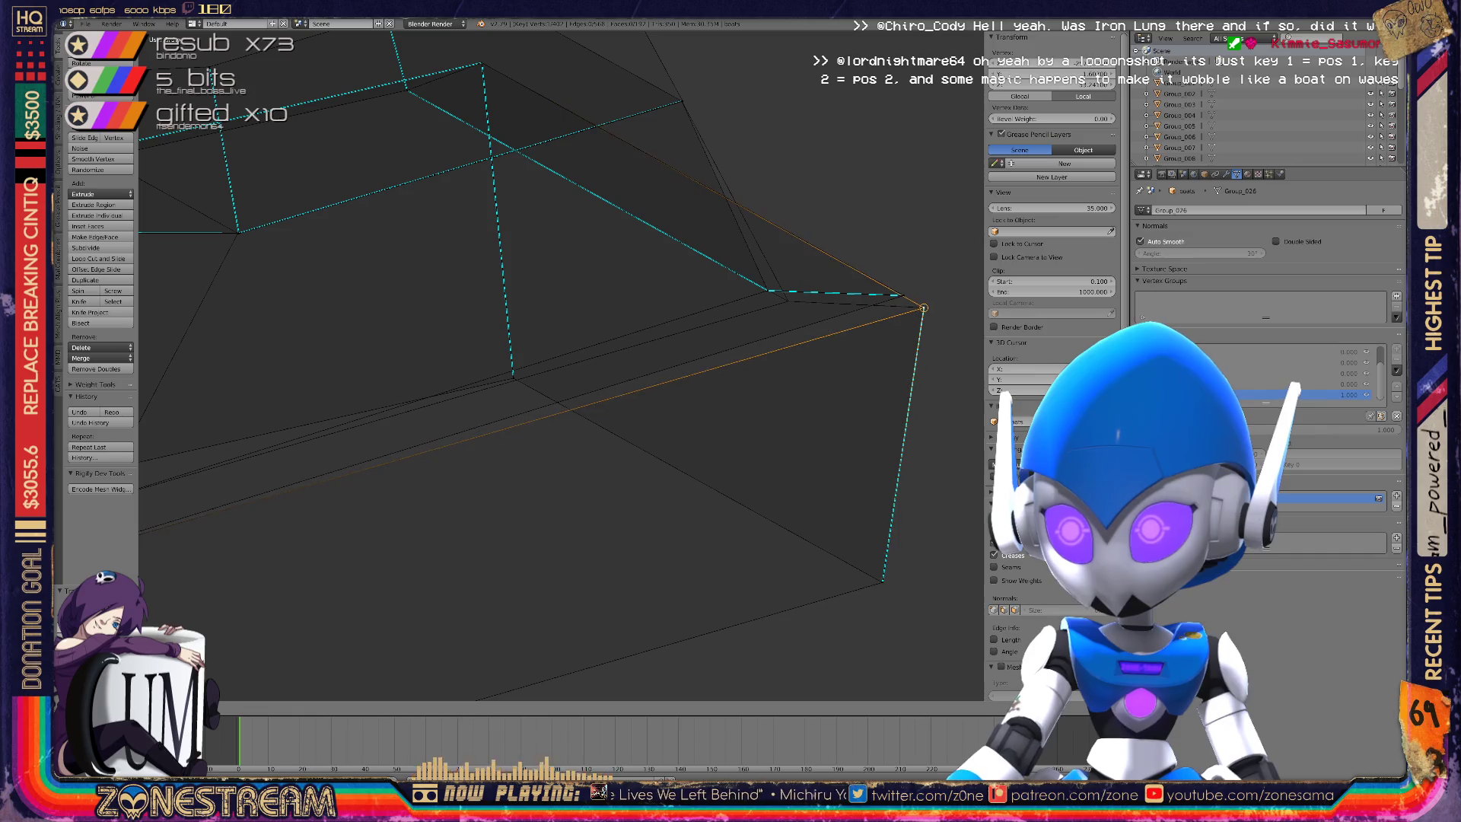
key("g")
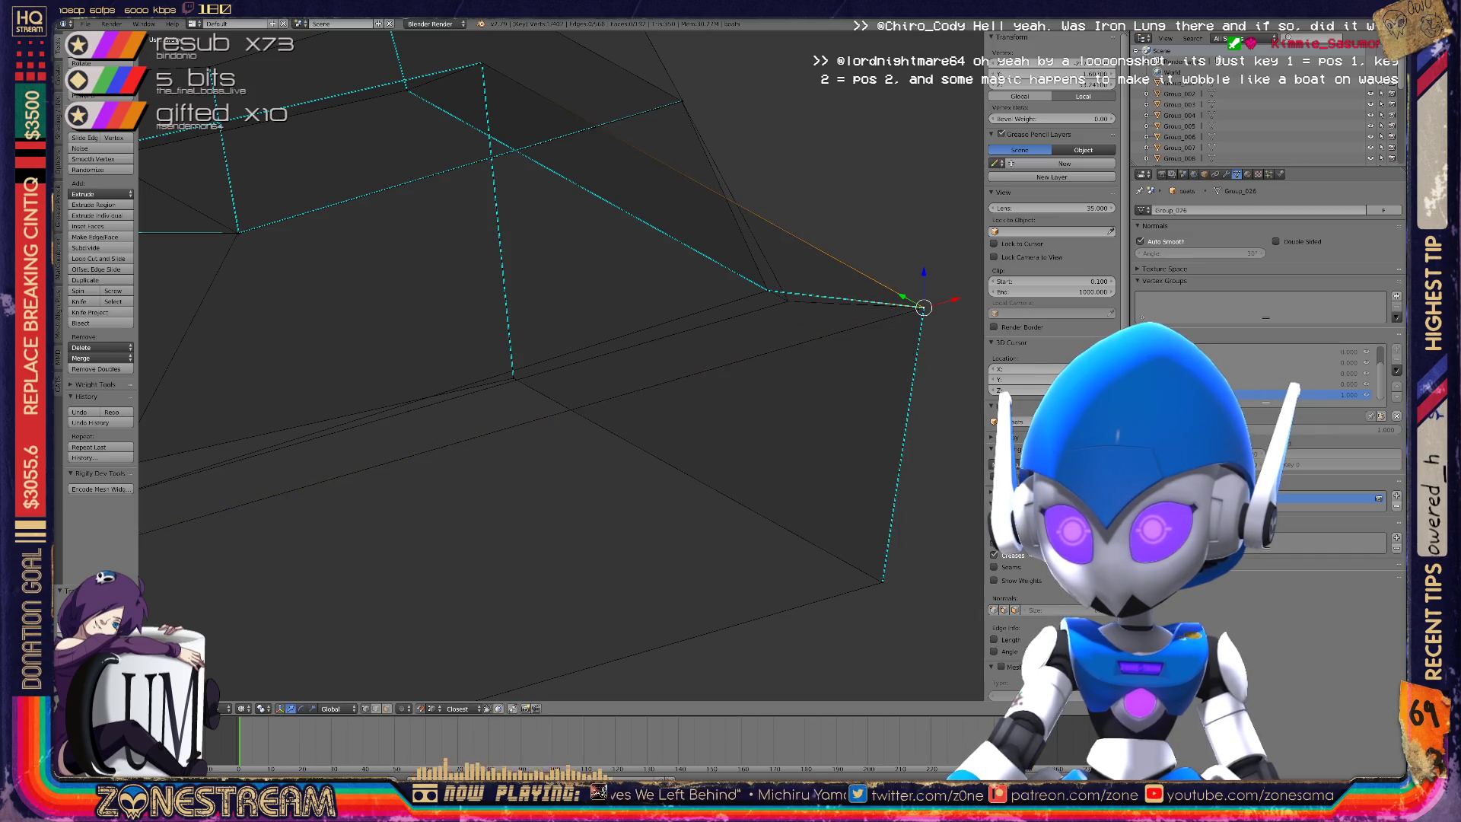
right_click_drag(771, 290, 788, 301)
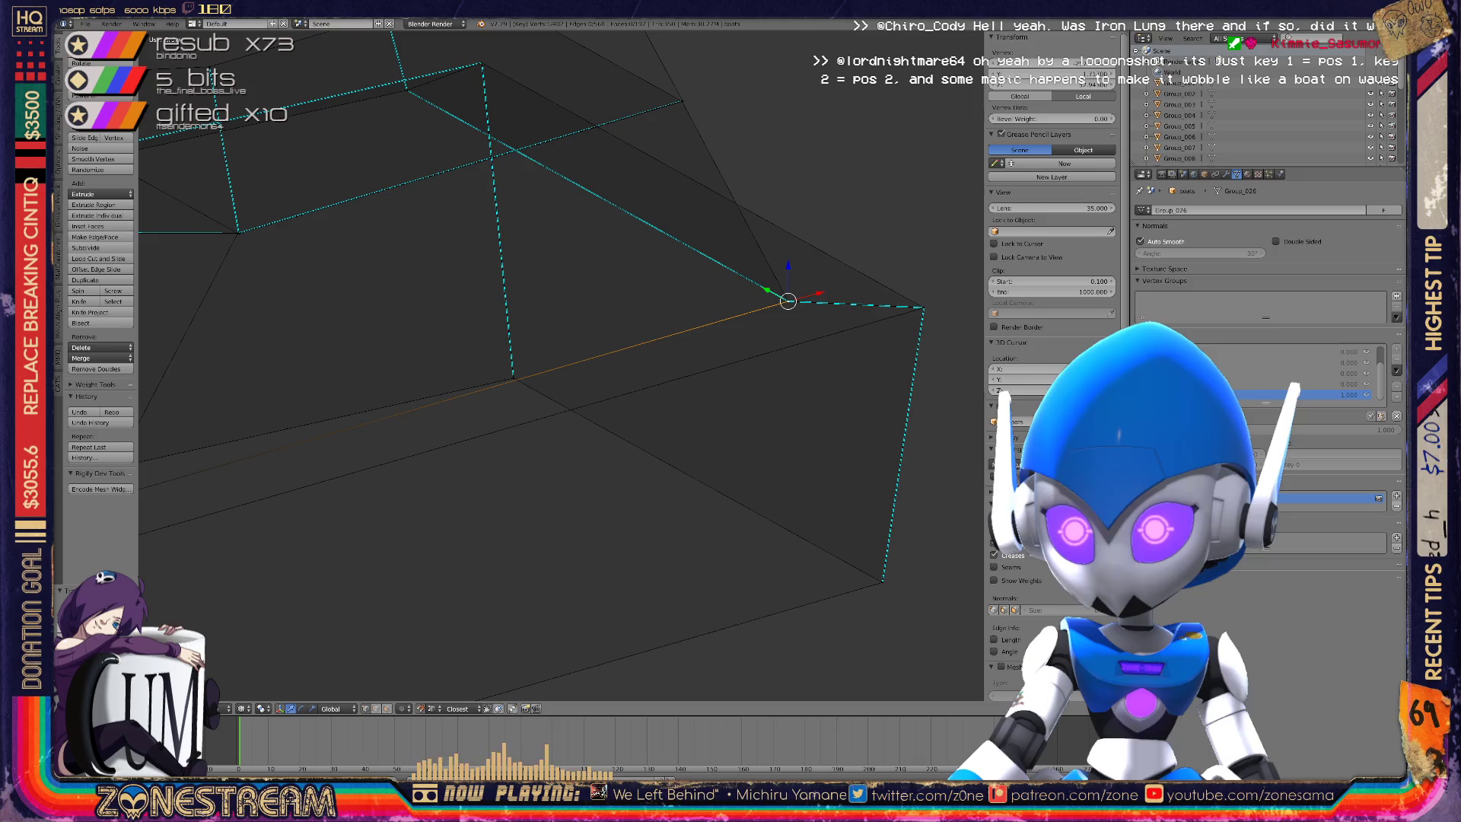
scroll(563, 365, "down", 4)
mouse_move(563, 365)
middle_mouse_down()
mouse_move(487, 365)
mouse_move(532, 357)
mouse_move(502, 357)
middle_mouse_up()
scroll(563, 366, "down", 8)
scroll(502, 358, "up", 6)
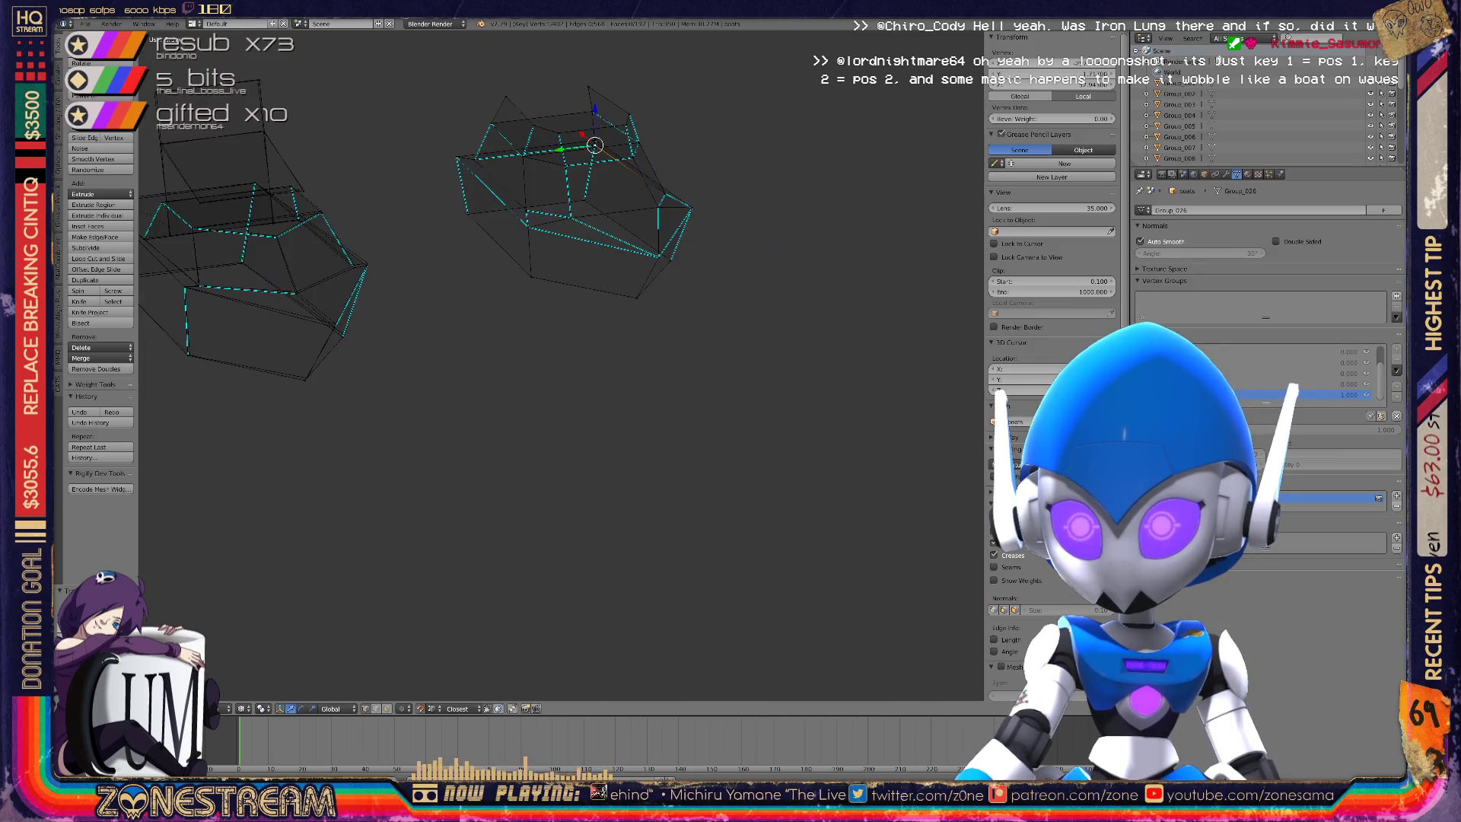
Switch to Object Mode, reset the shape key to 0, and orbit around the boats.
key("Tab")
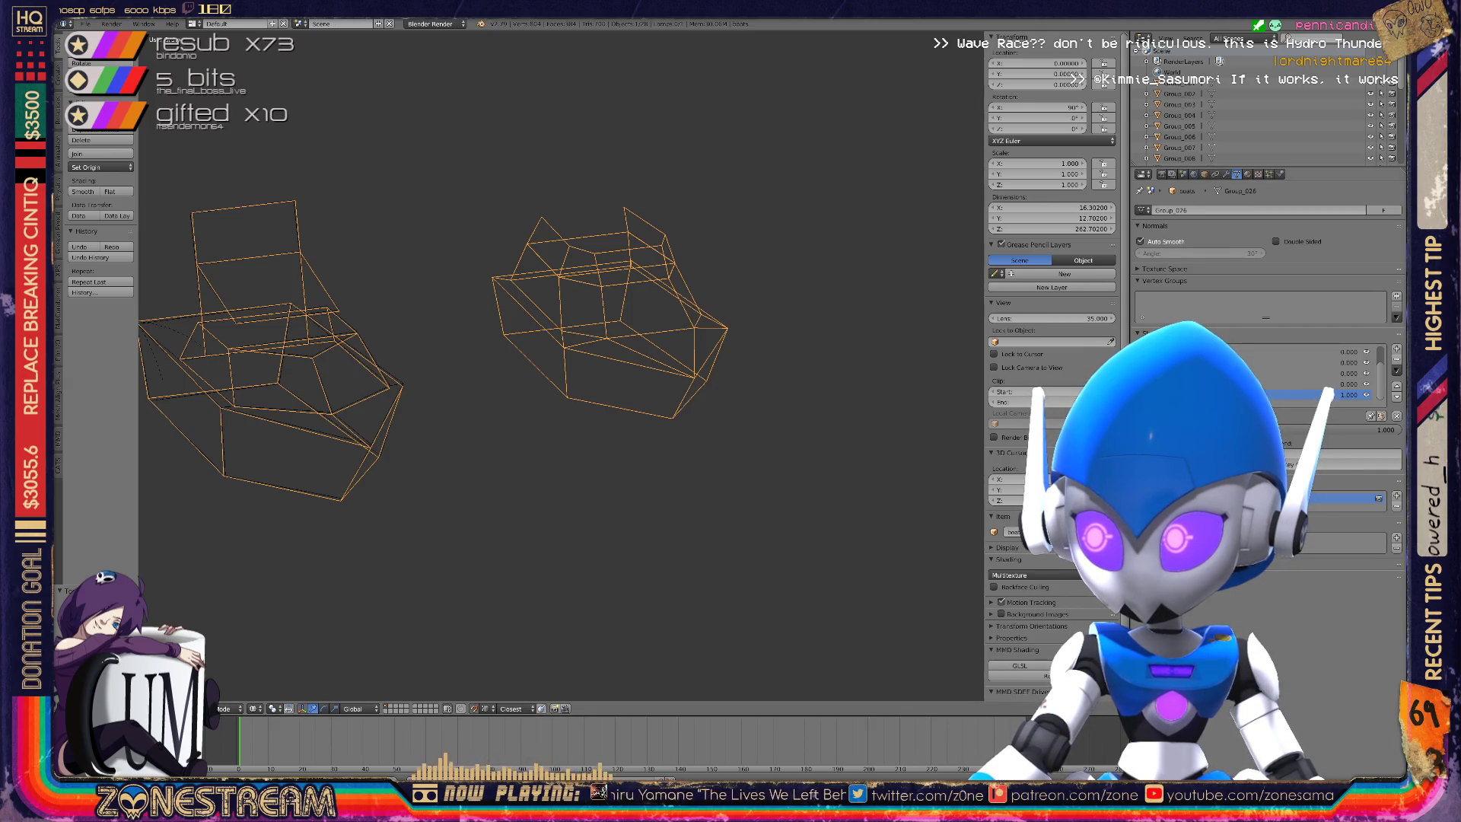
key("BackSpace")
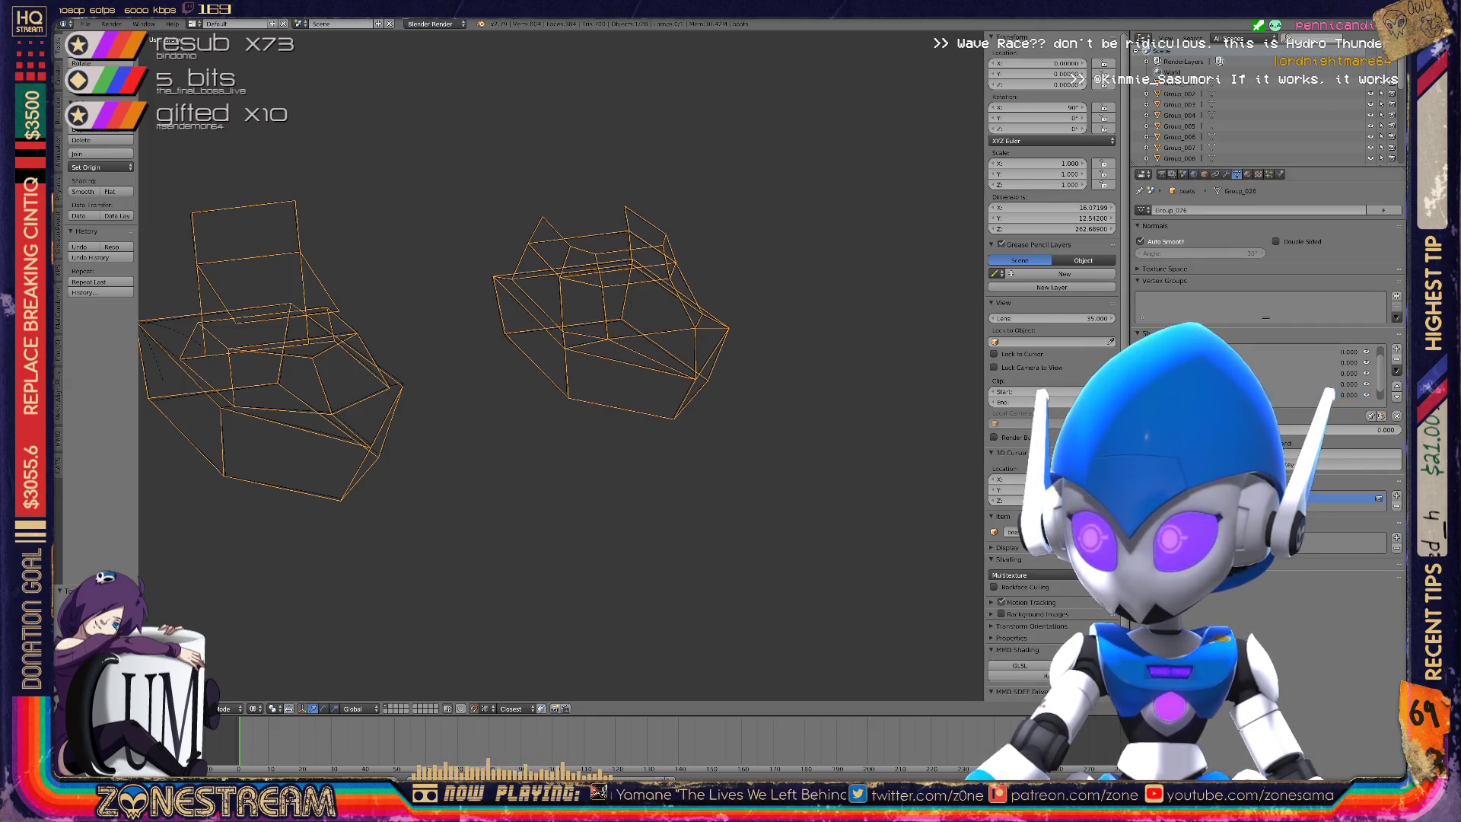
scroll(561, 365, "down", 5)
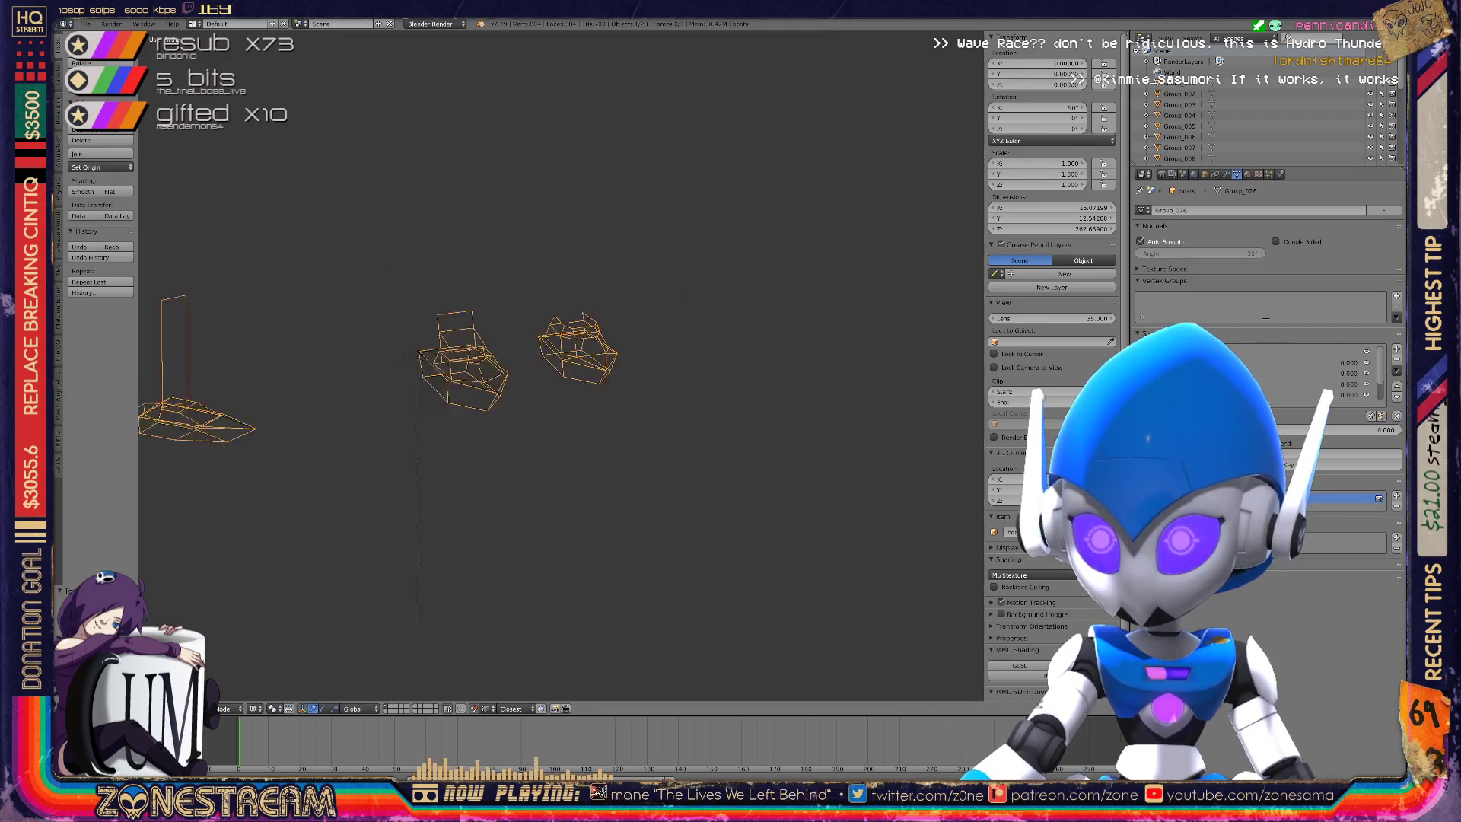
key("KP_Decimal")
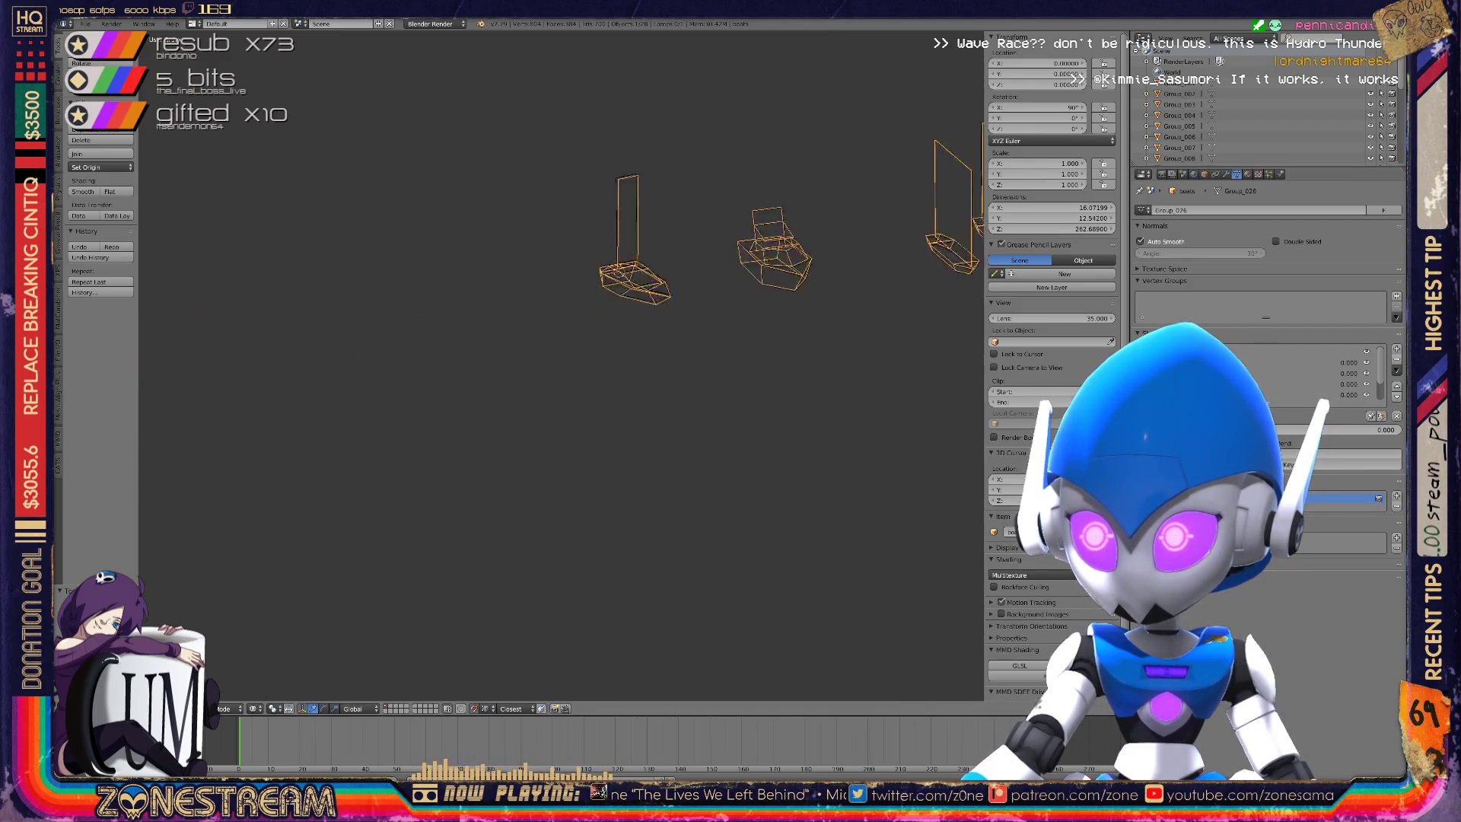
key("KP_6")
key("KP_6")
key("KP_6")
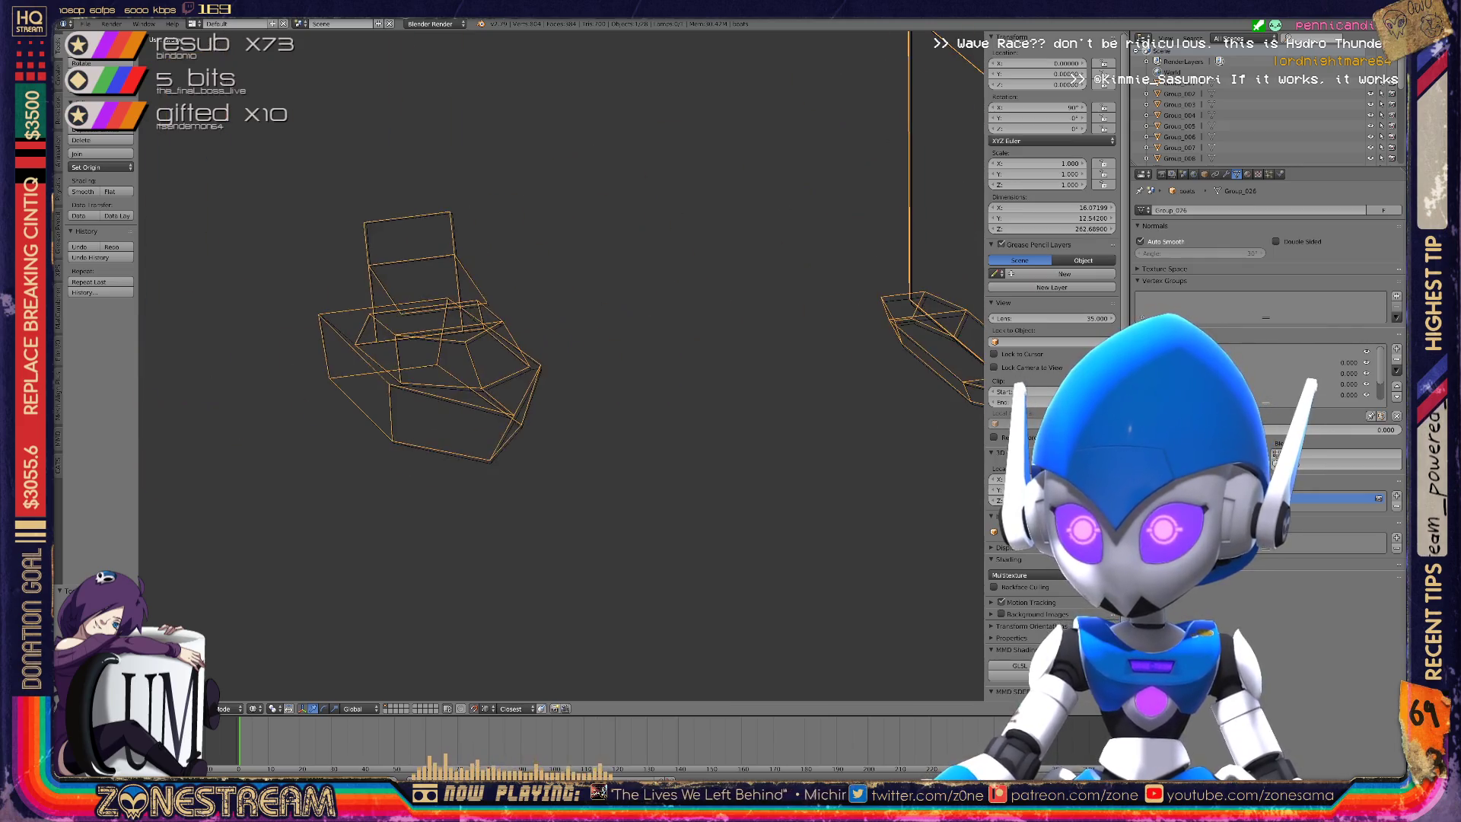
key("KP_6")
key("KP_6")
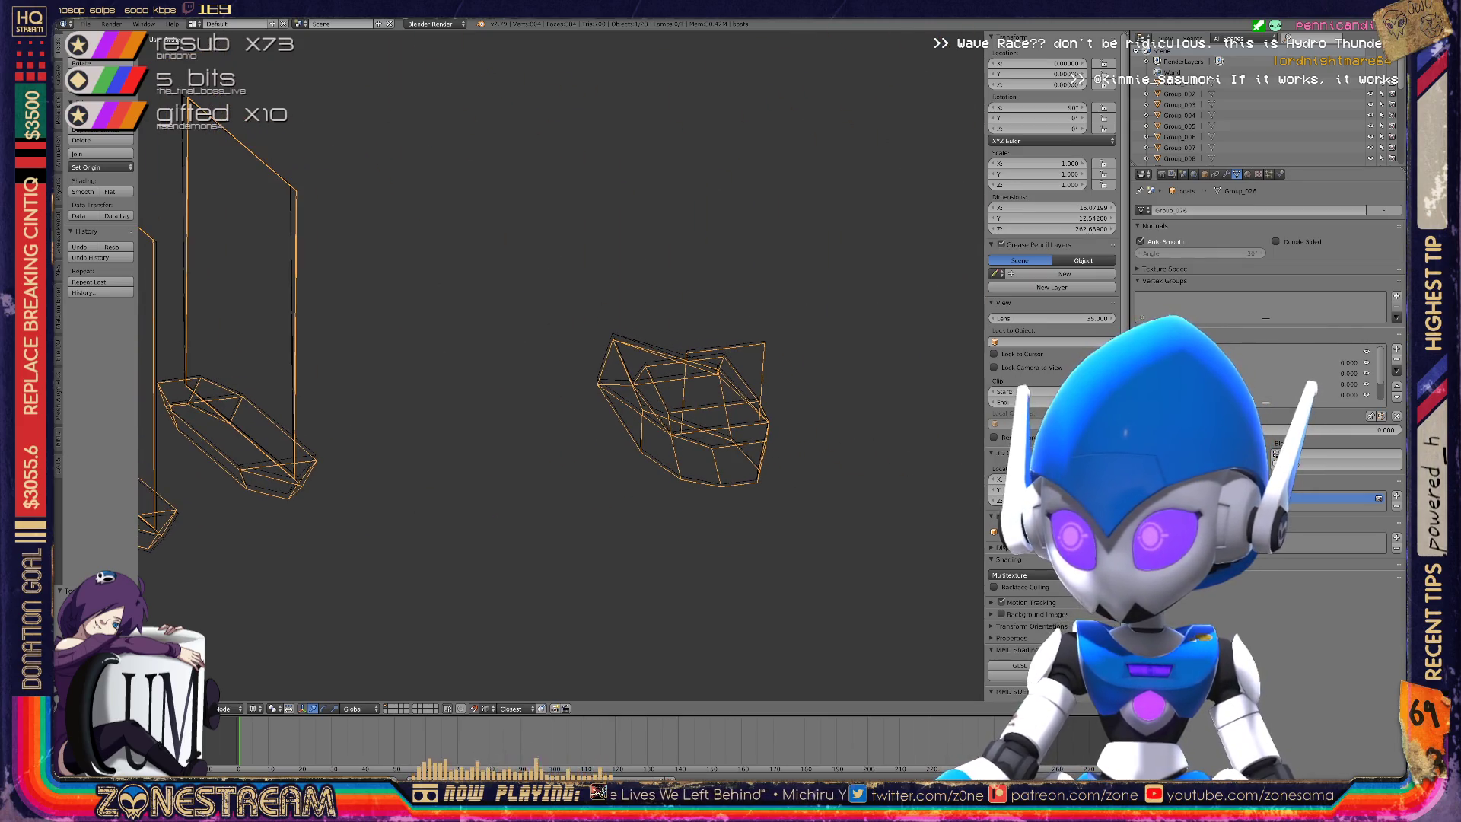
Raise the shape key to 1.000, view all the boats, and return to Edit Mode.
left_click_drag(1271, 430, 1393, 430)
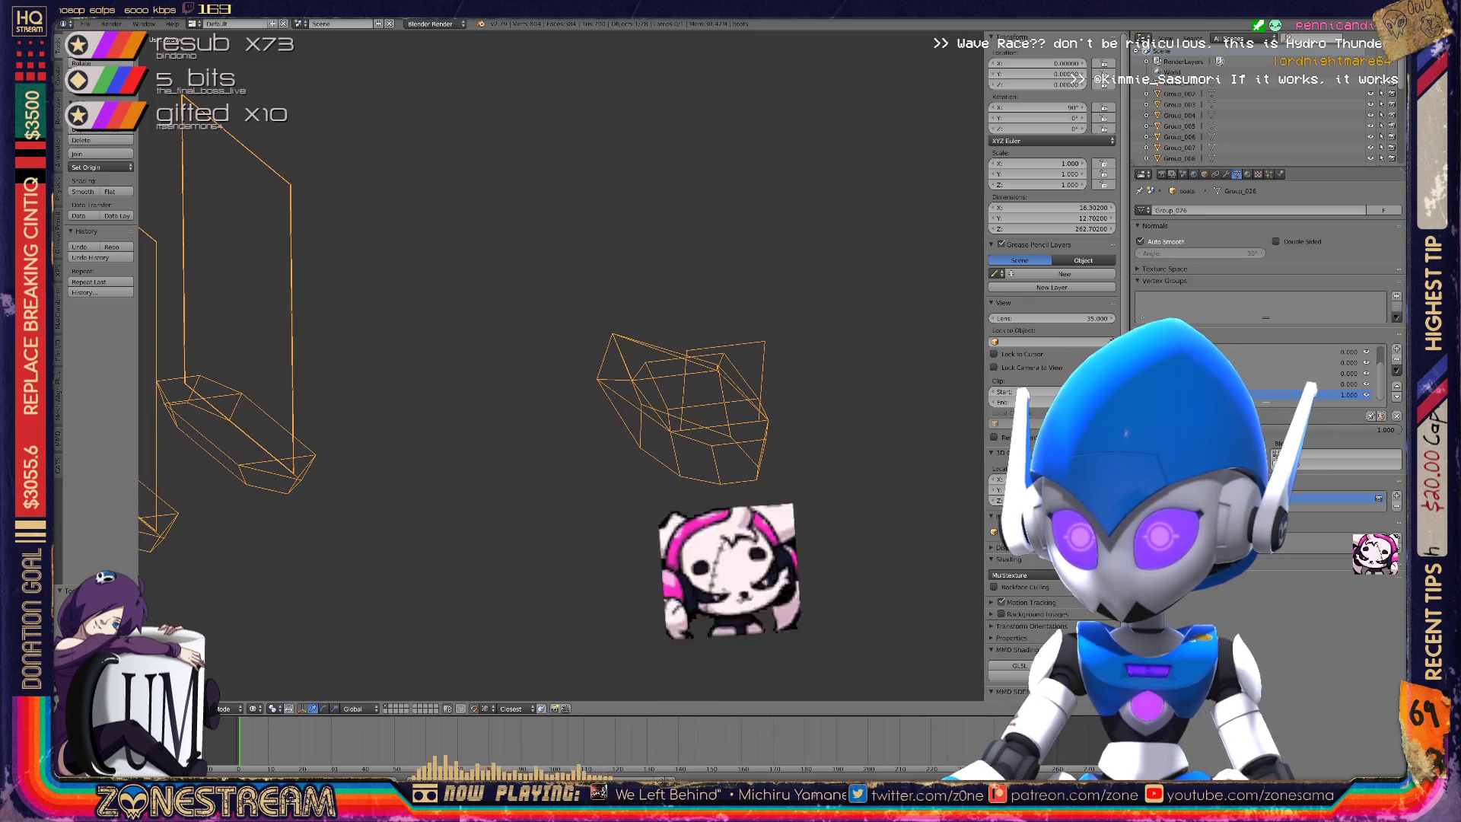
key("Home")
key("KP_6")
key("KP_6")
scroll(564, 366, "up", 10)
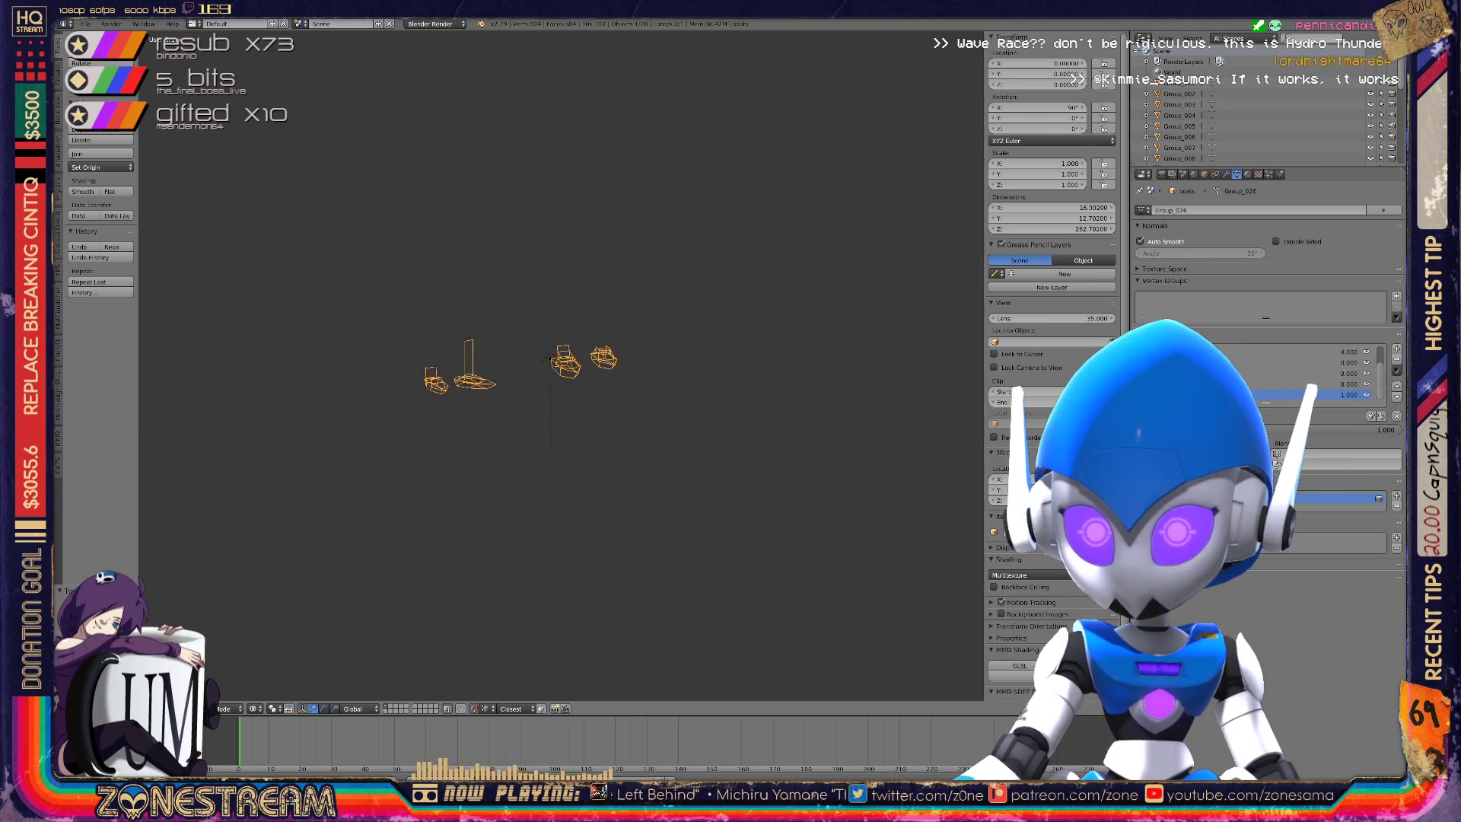
scroll(564, 365, "down", 8)
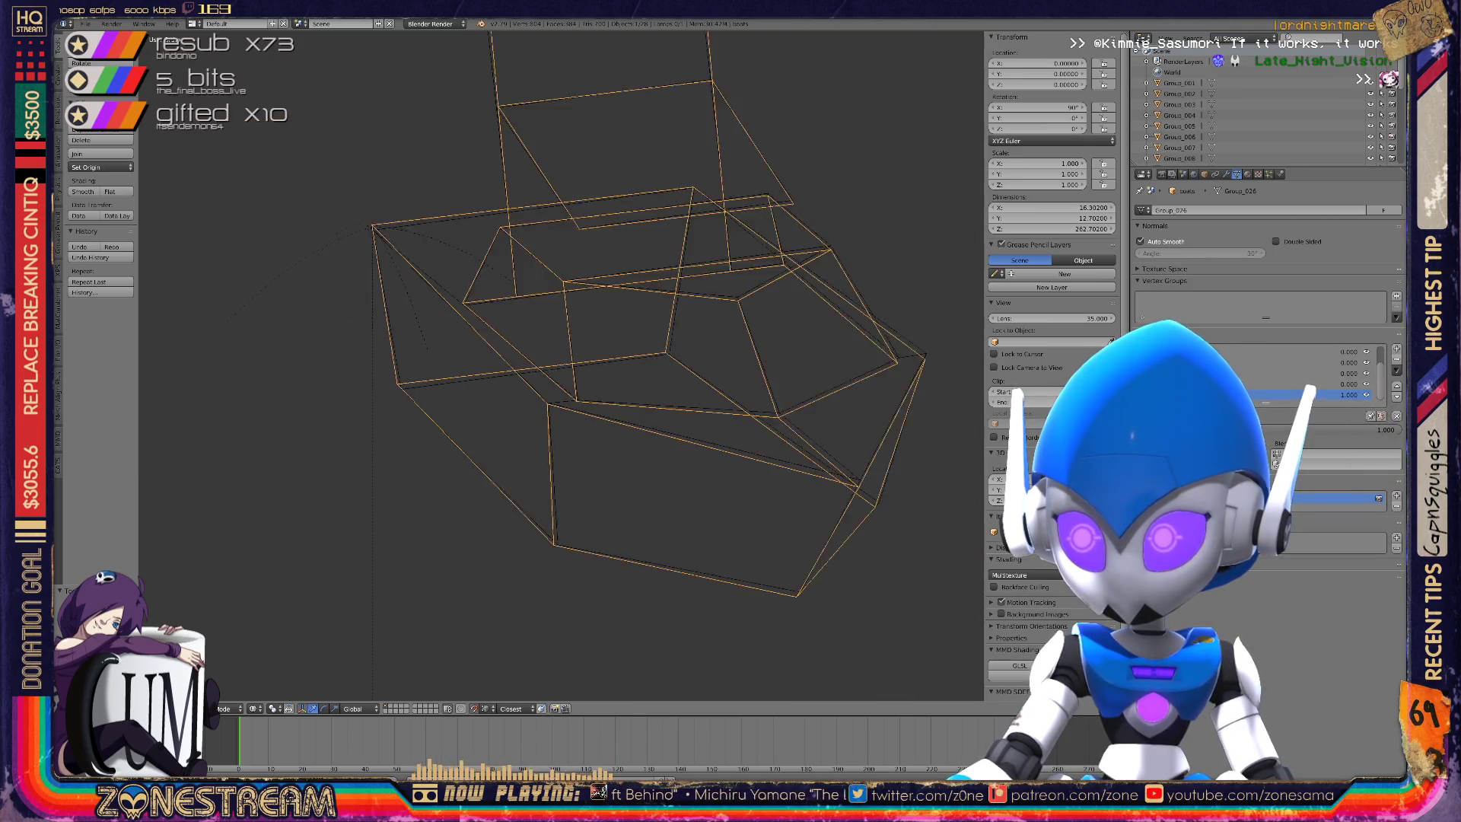
key("Tab")
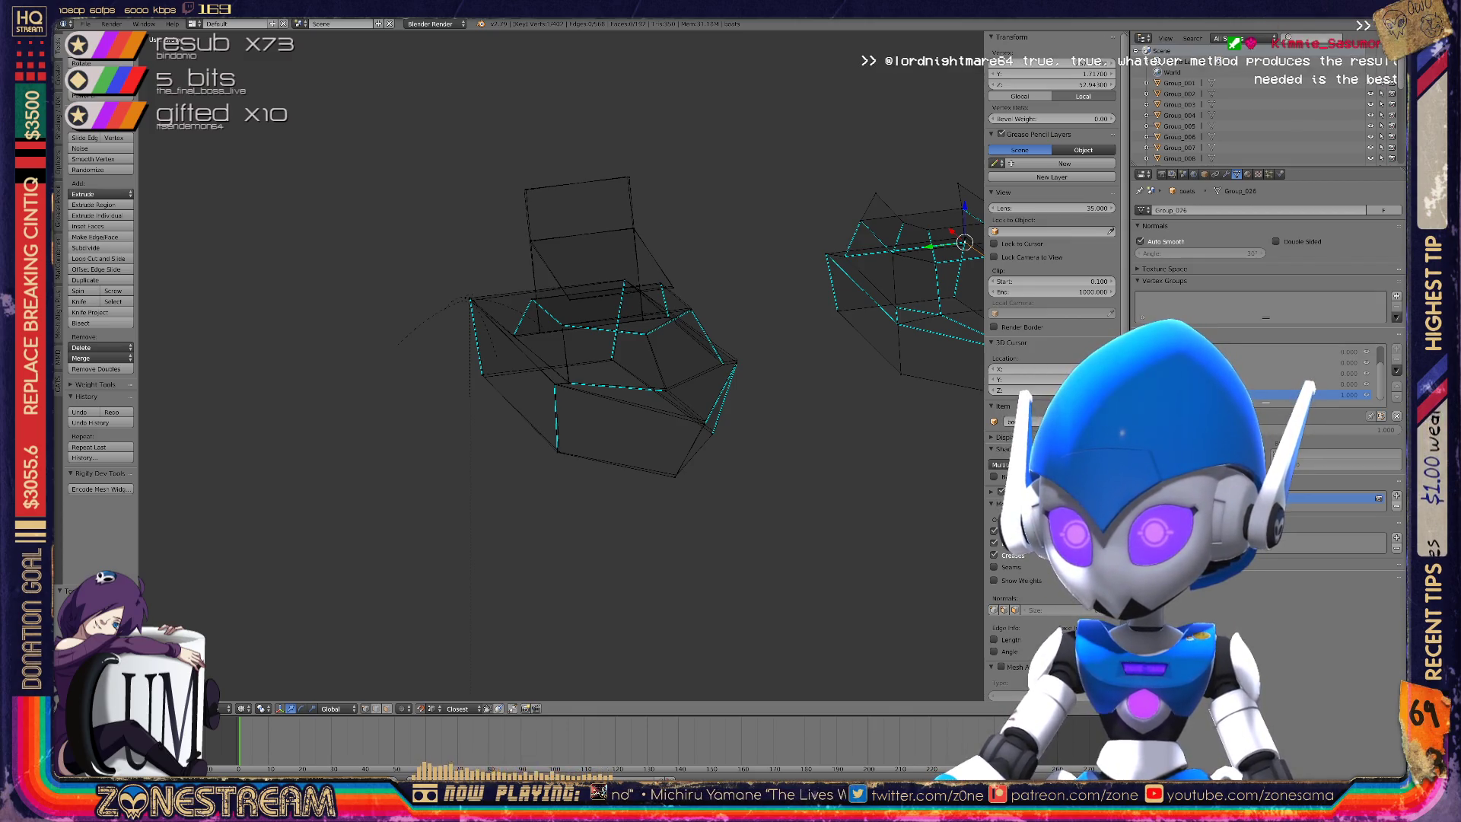
Nudge the selected hull vertex slightly.
scroll(641, 373, "up", 5)
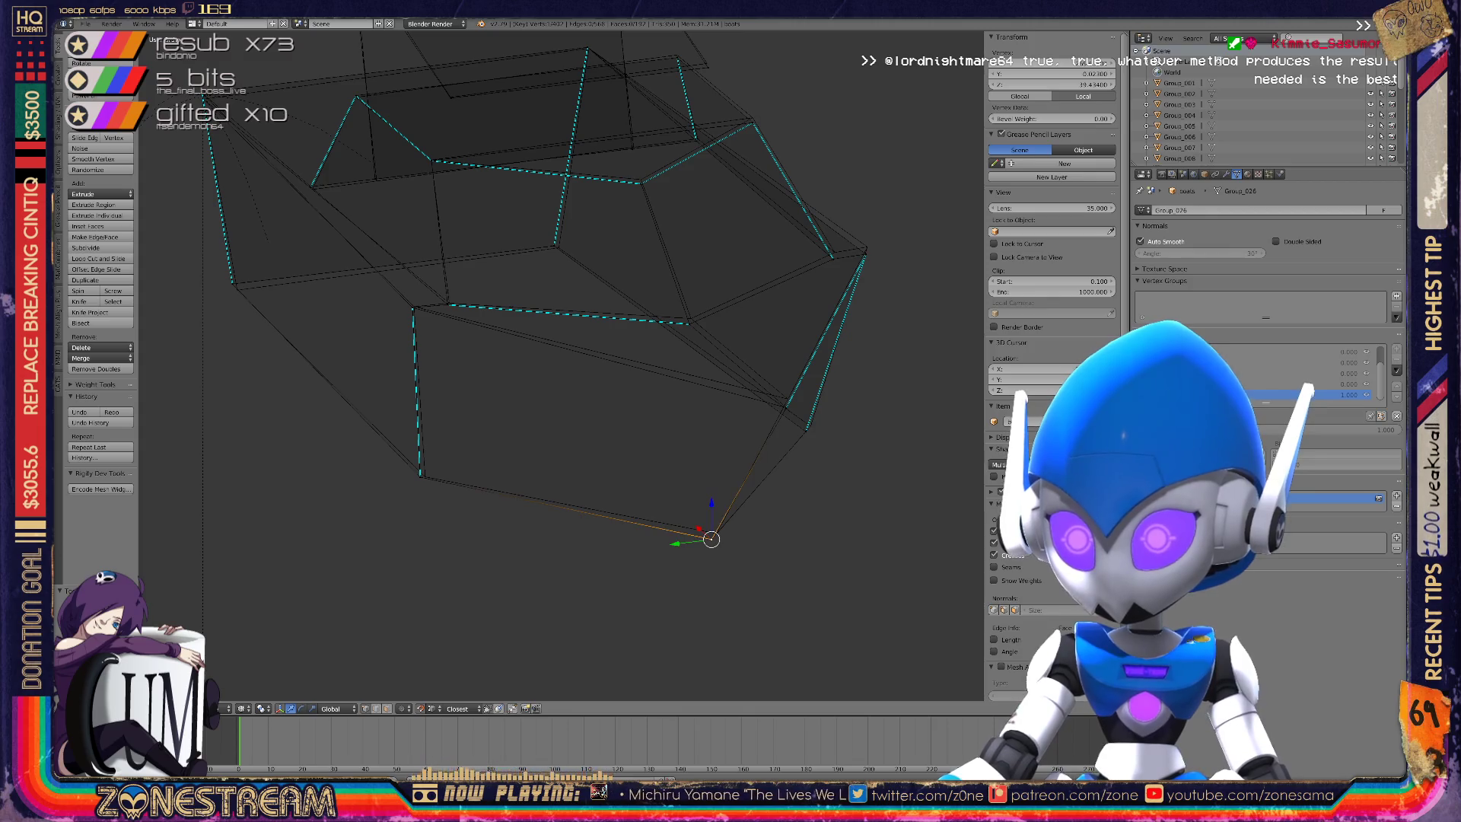
left_click_drag(710, 539, 716, 533)
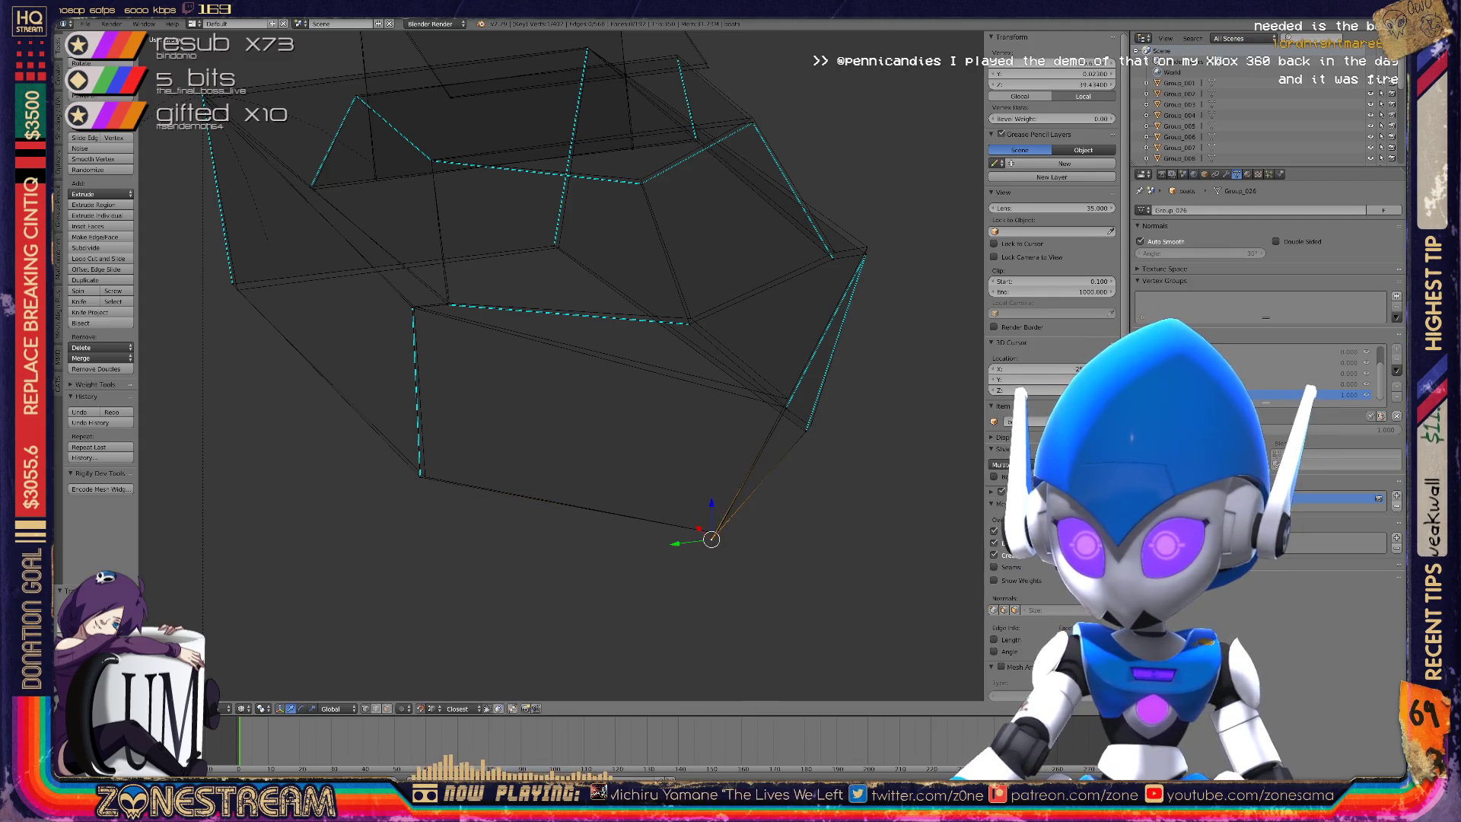
key("ctrl+shift+z")
Move a right-side hull vertex up to the hull's upper right corner.
right_click(788, 399)
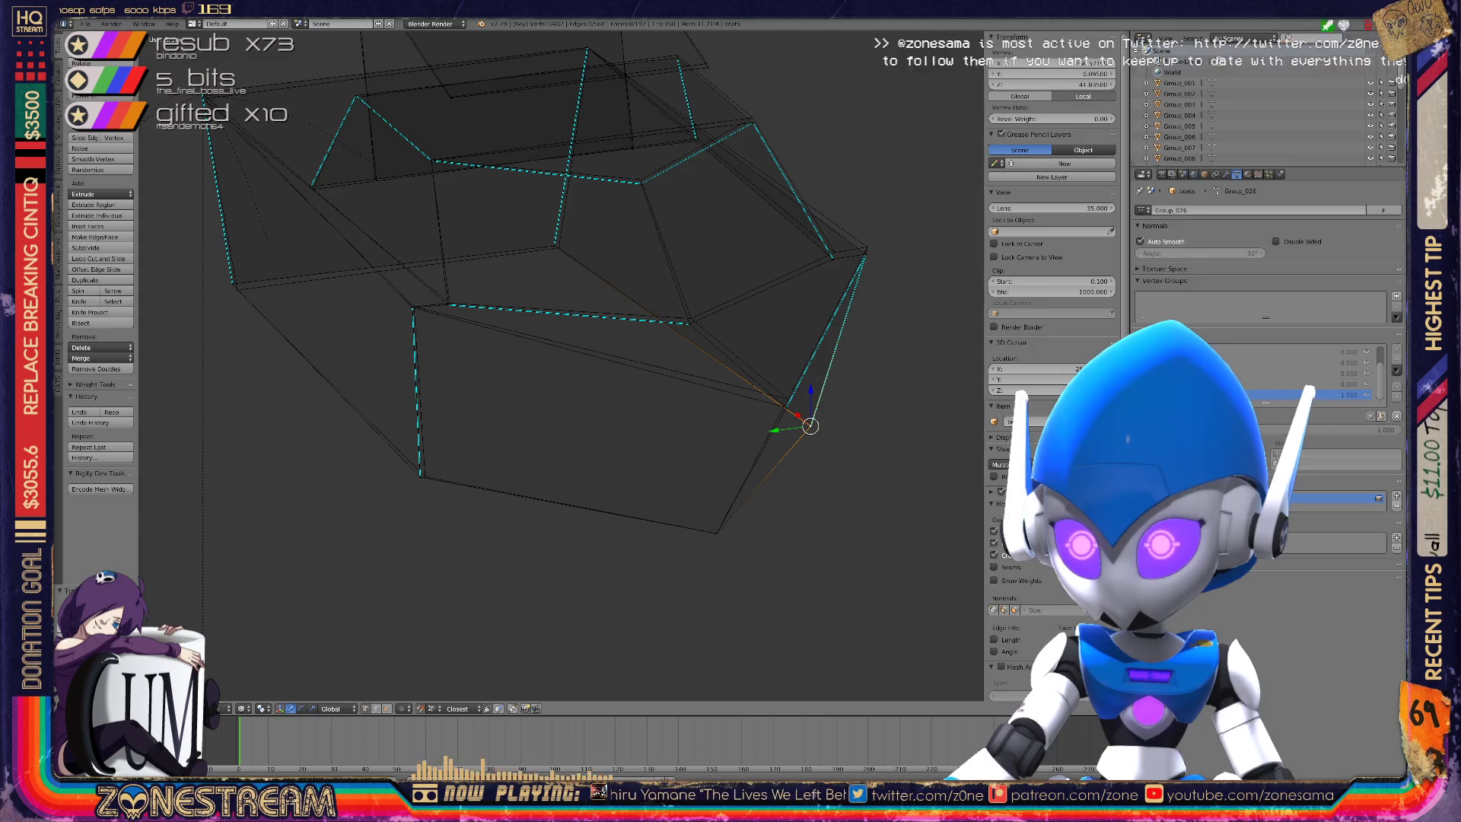
right_click(788, 399)
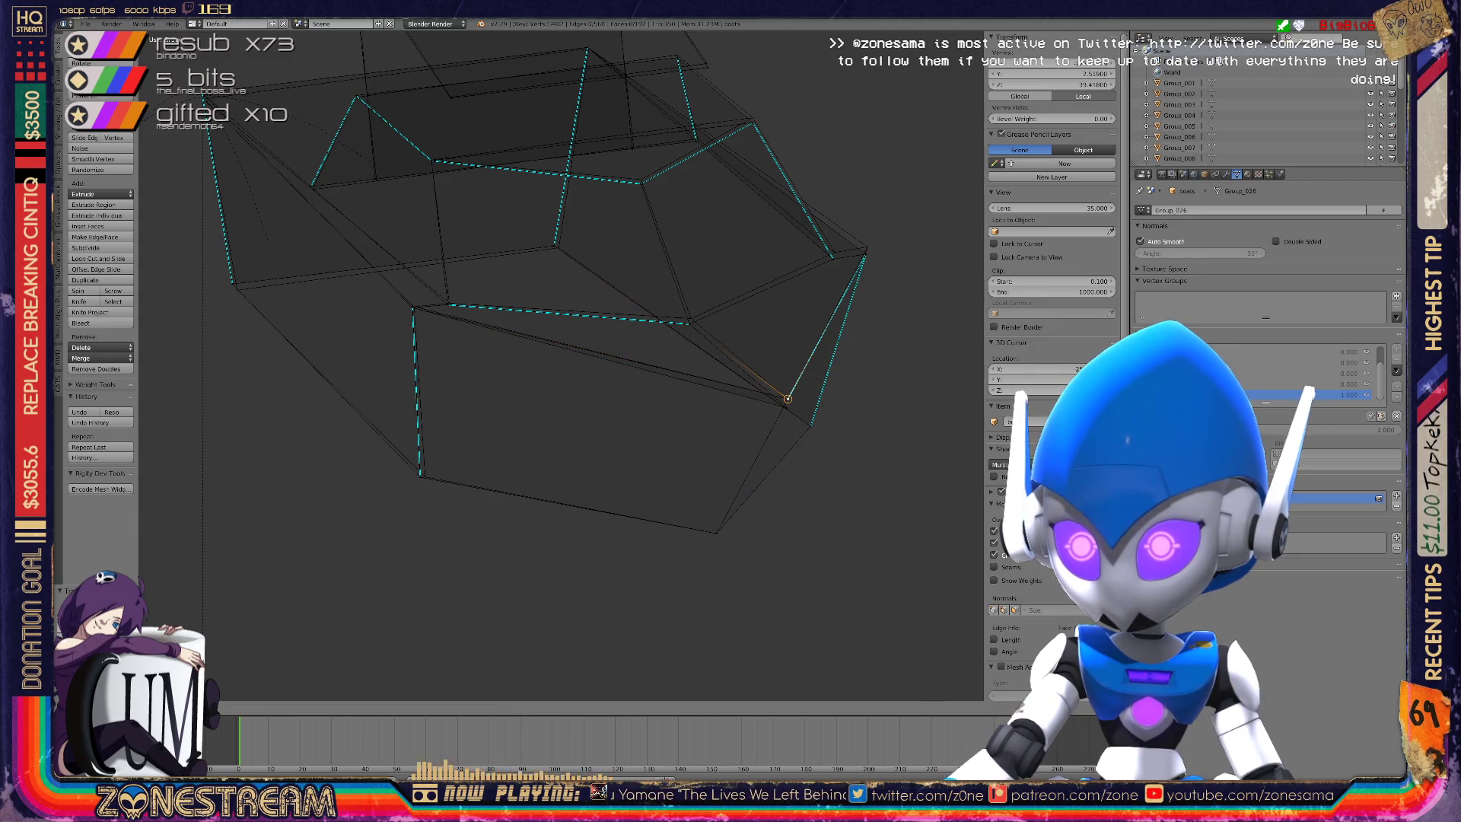
key("g")
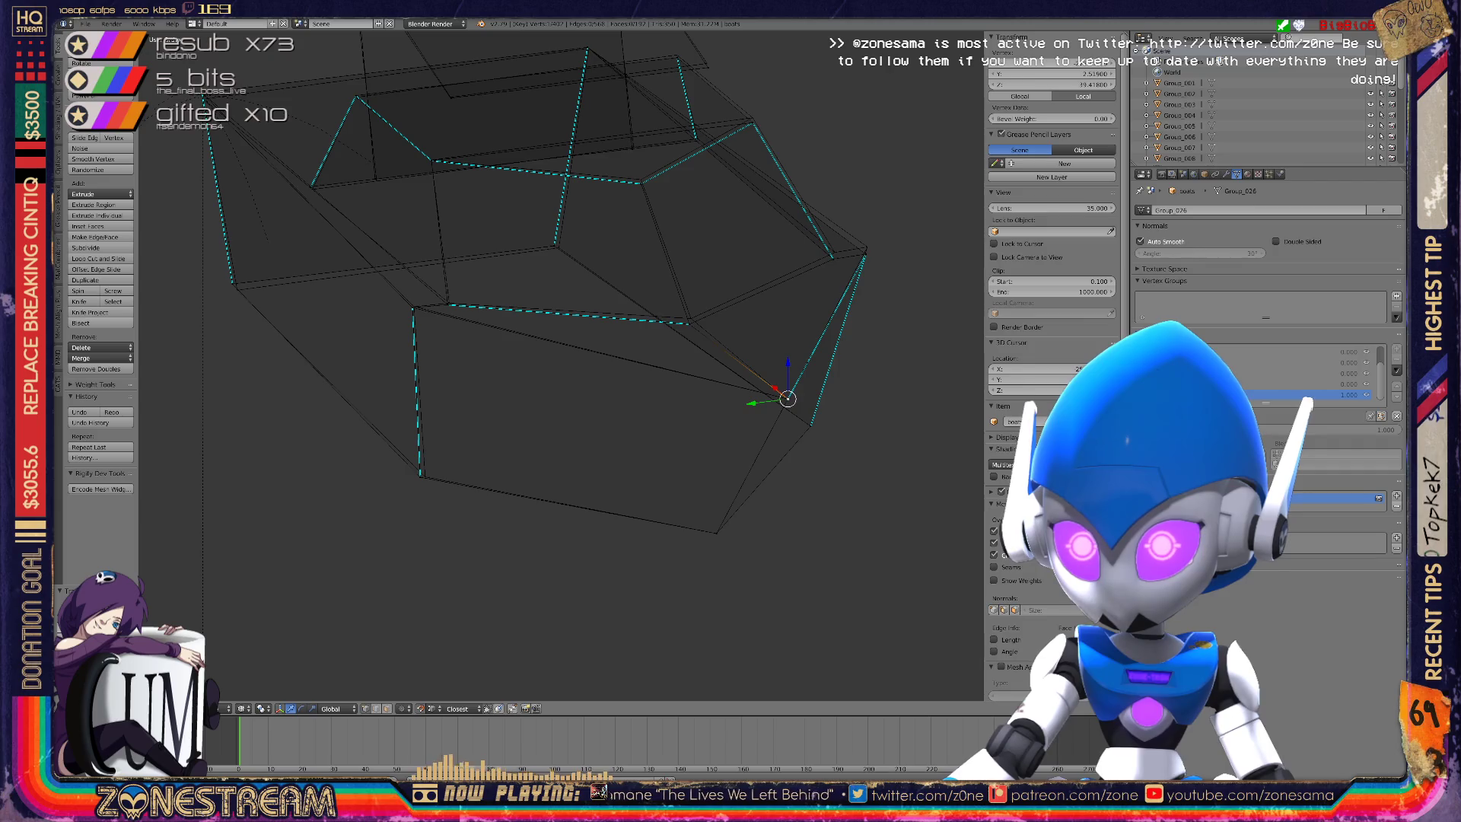
key("g")
key("g")
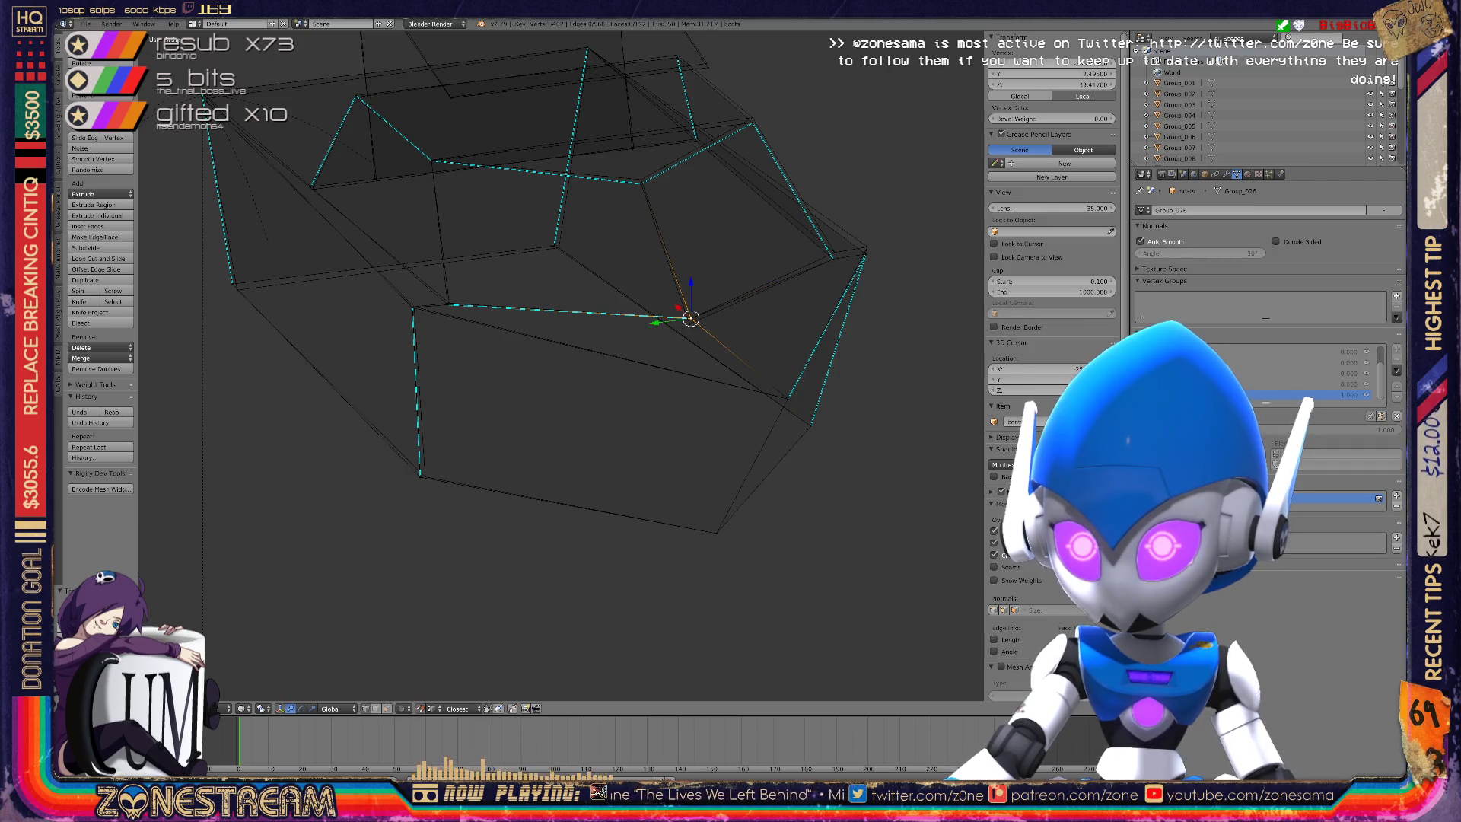
key("g")
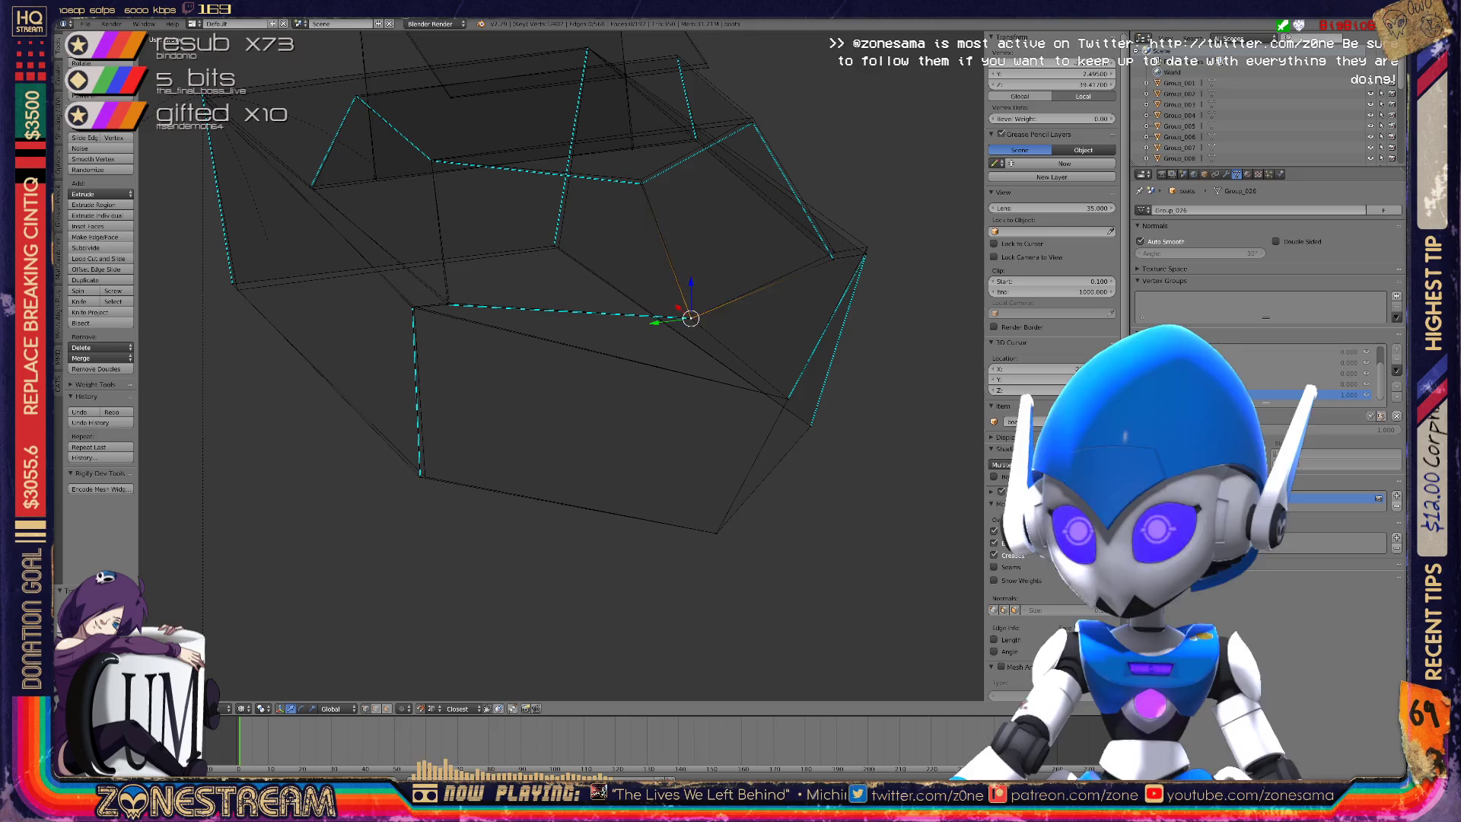
key("g")
key("g")
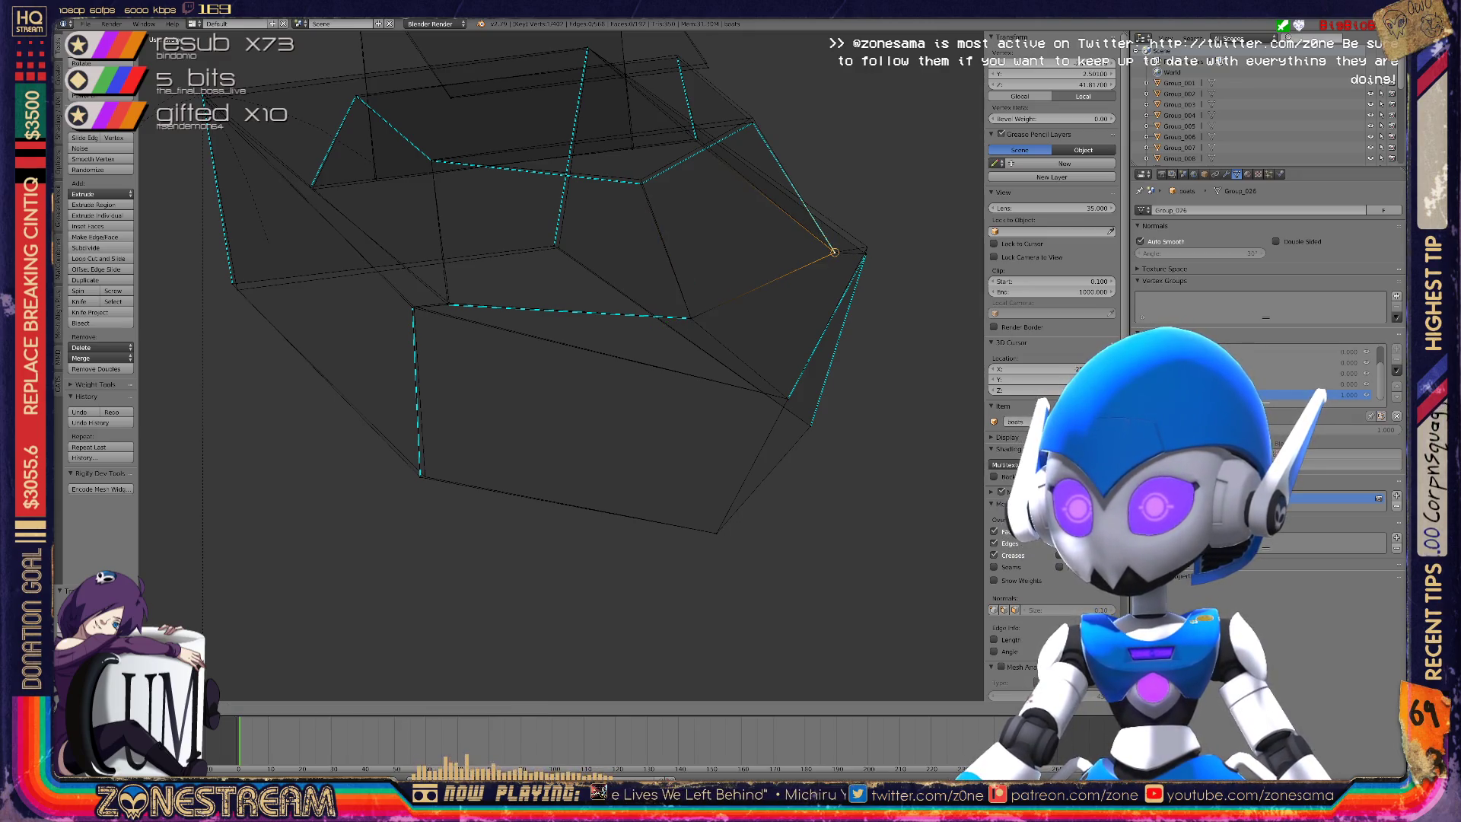
left_click(835, 252)
key("g")
left_click(867, 247)
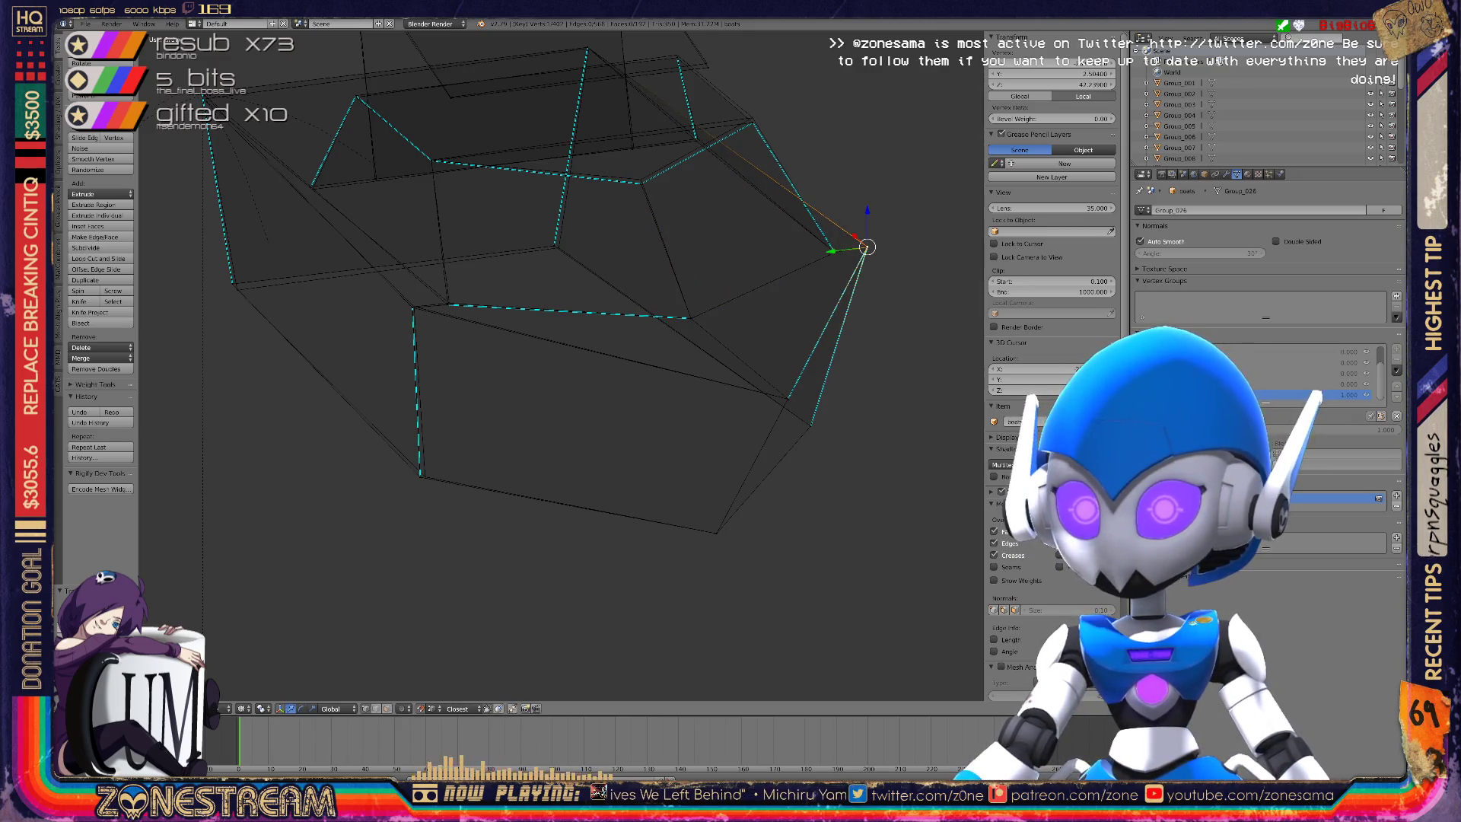
Nudge the hull's lower left corner vertex slightly to the right.
scroll(447, 580, "up", 3)
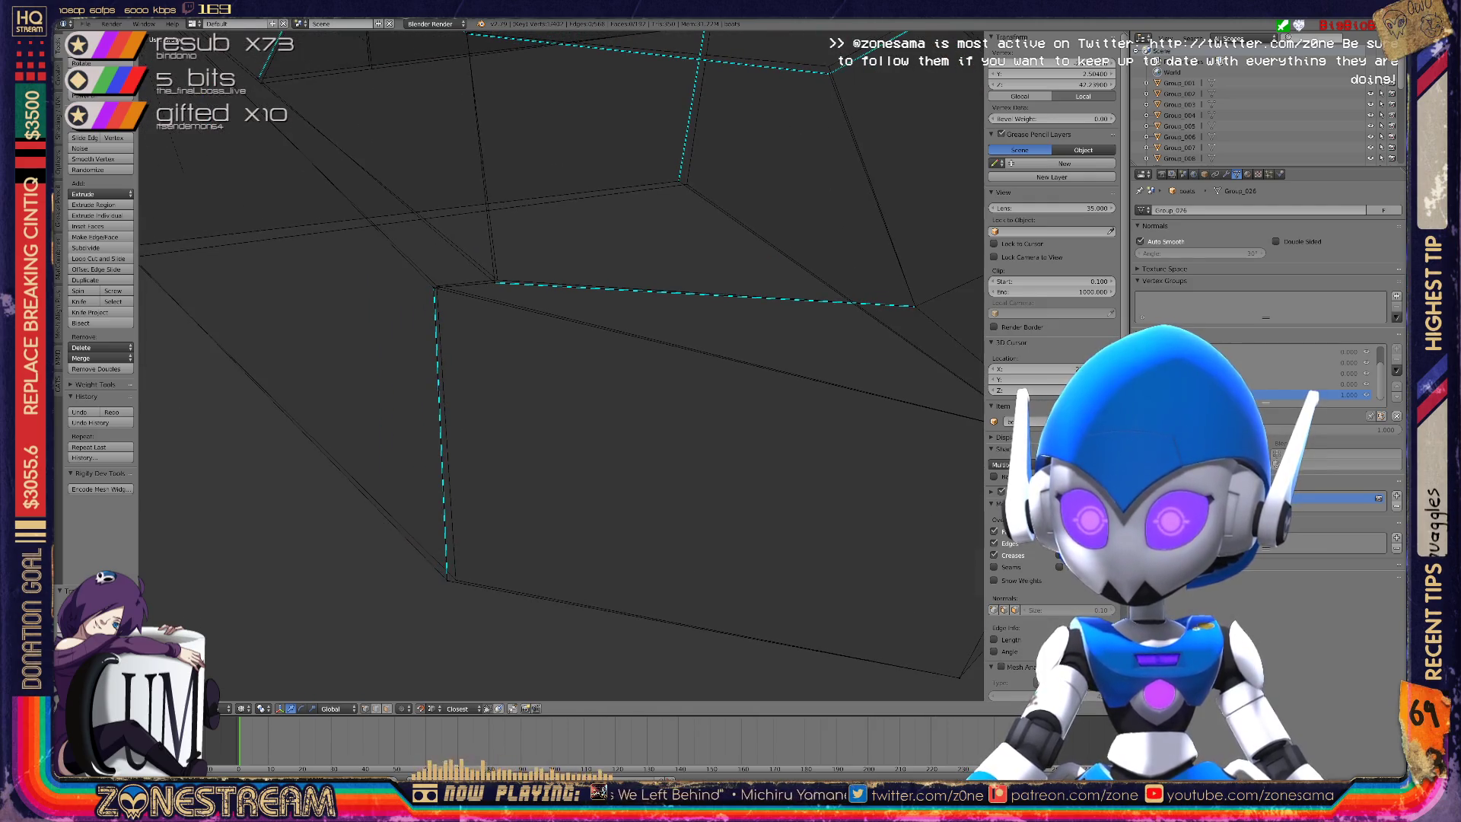
right_click(447, 580)
key("g")
left_click(455, 579)
Start moving the upper corner vertex and orbit the view around the hull piece.
right_click(437, 286)
key("g")
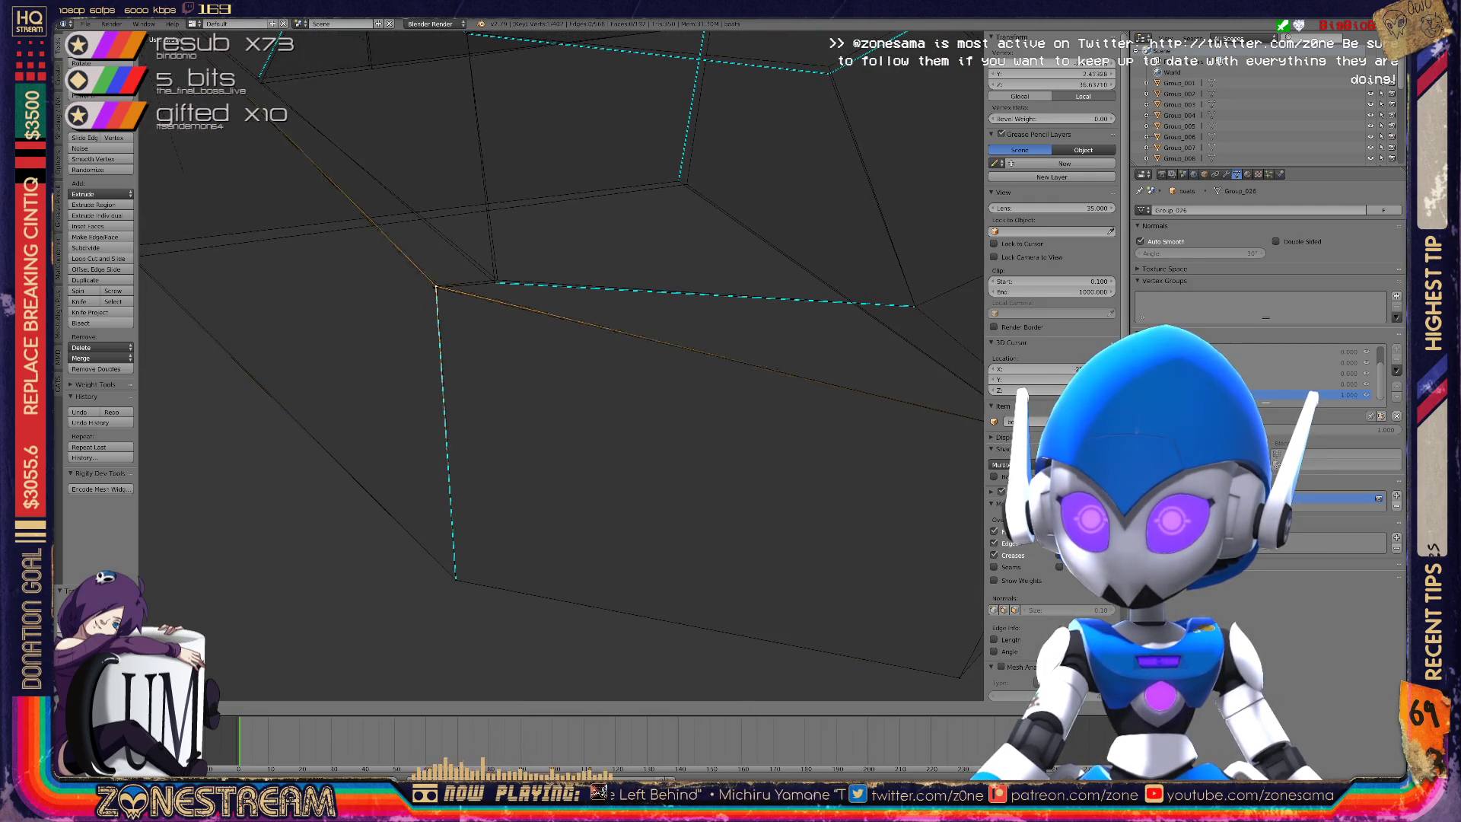
key("g")
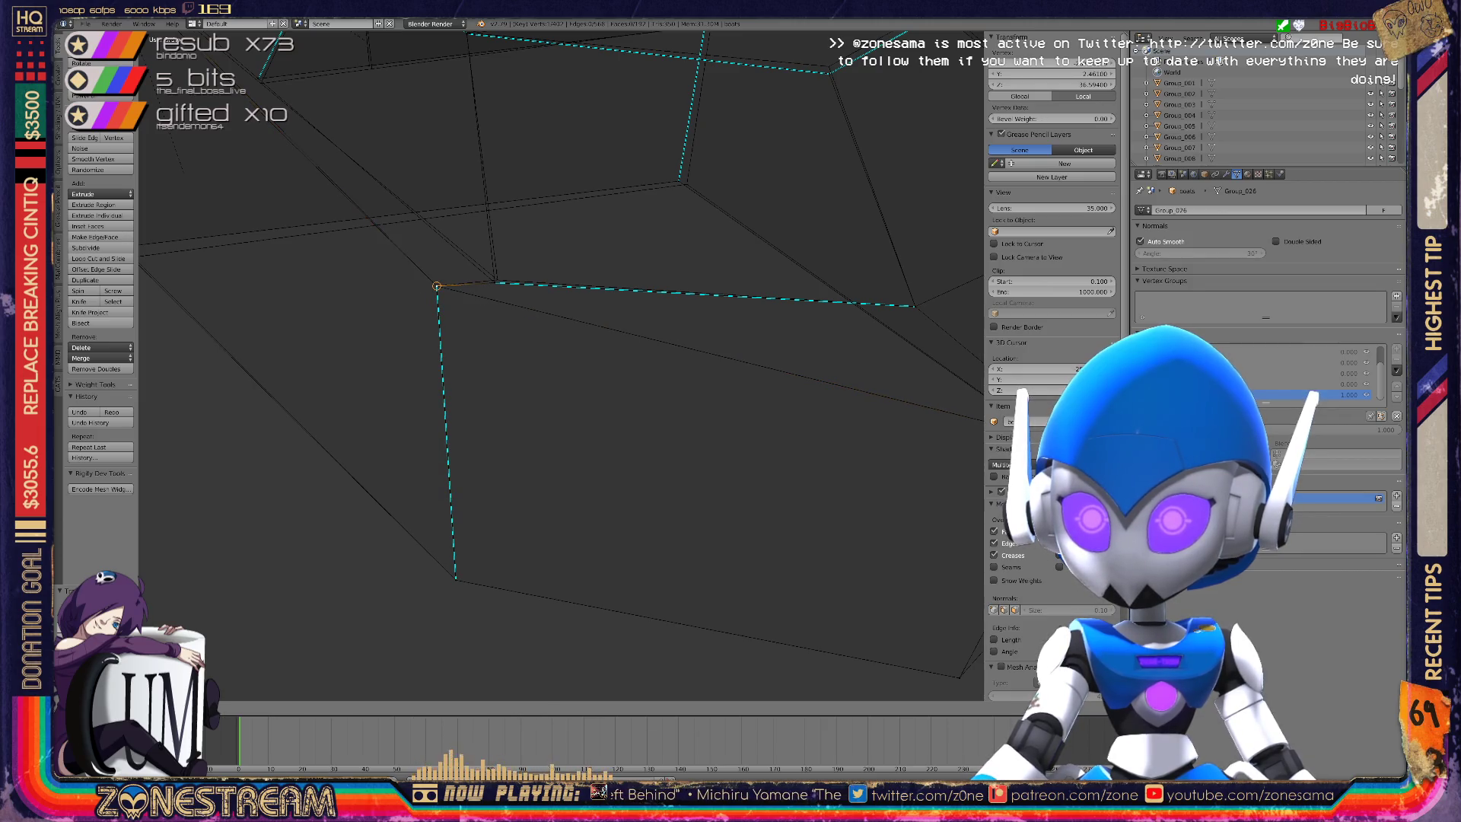
key("g")
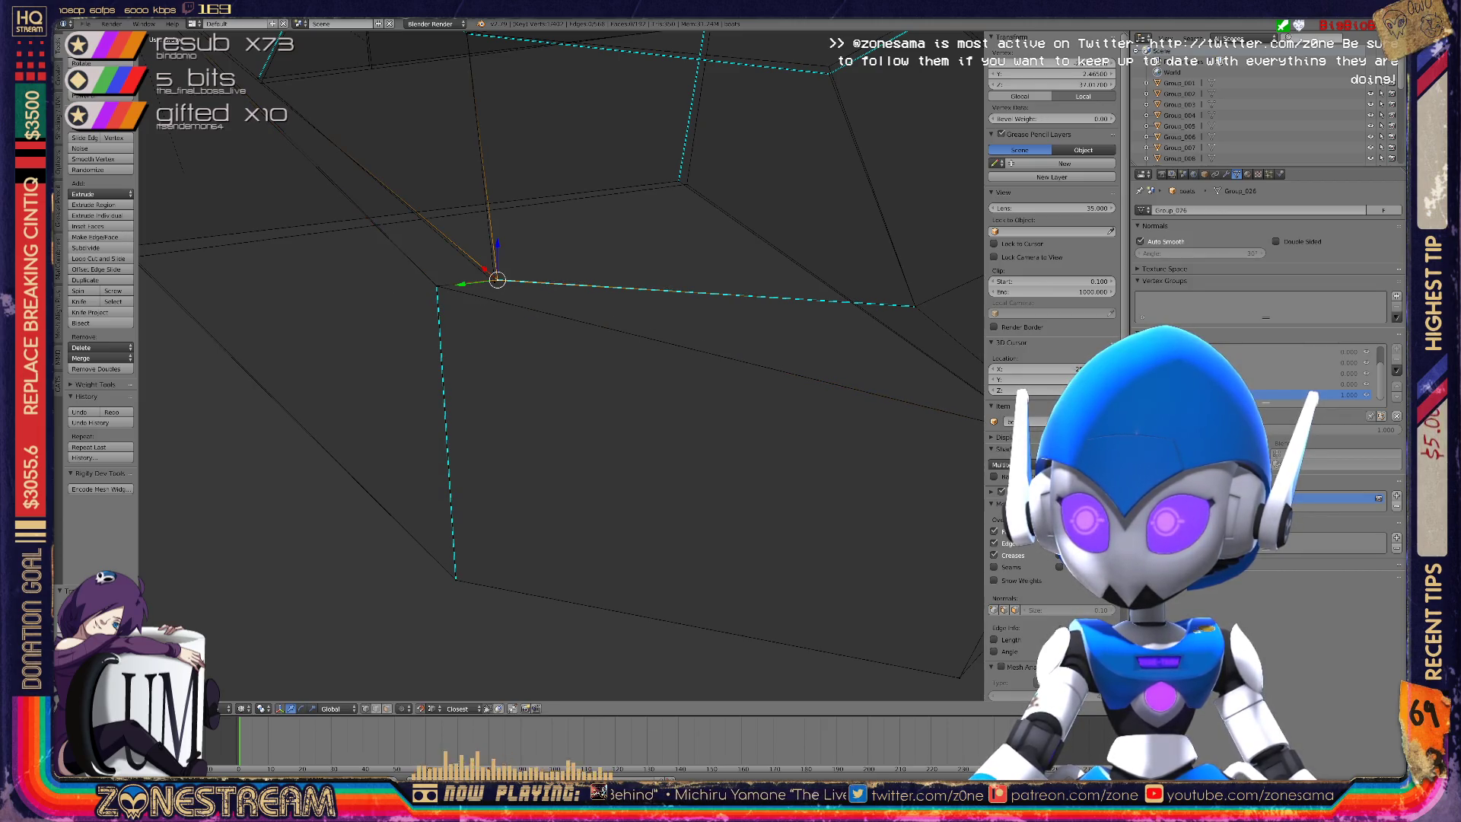
scroll(562, 365, "up", 4)
scroll(562, 365, "down", 2)
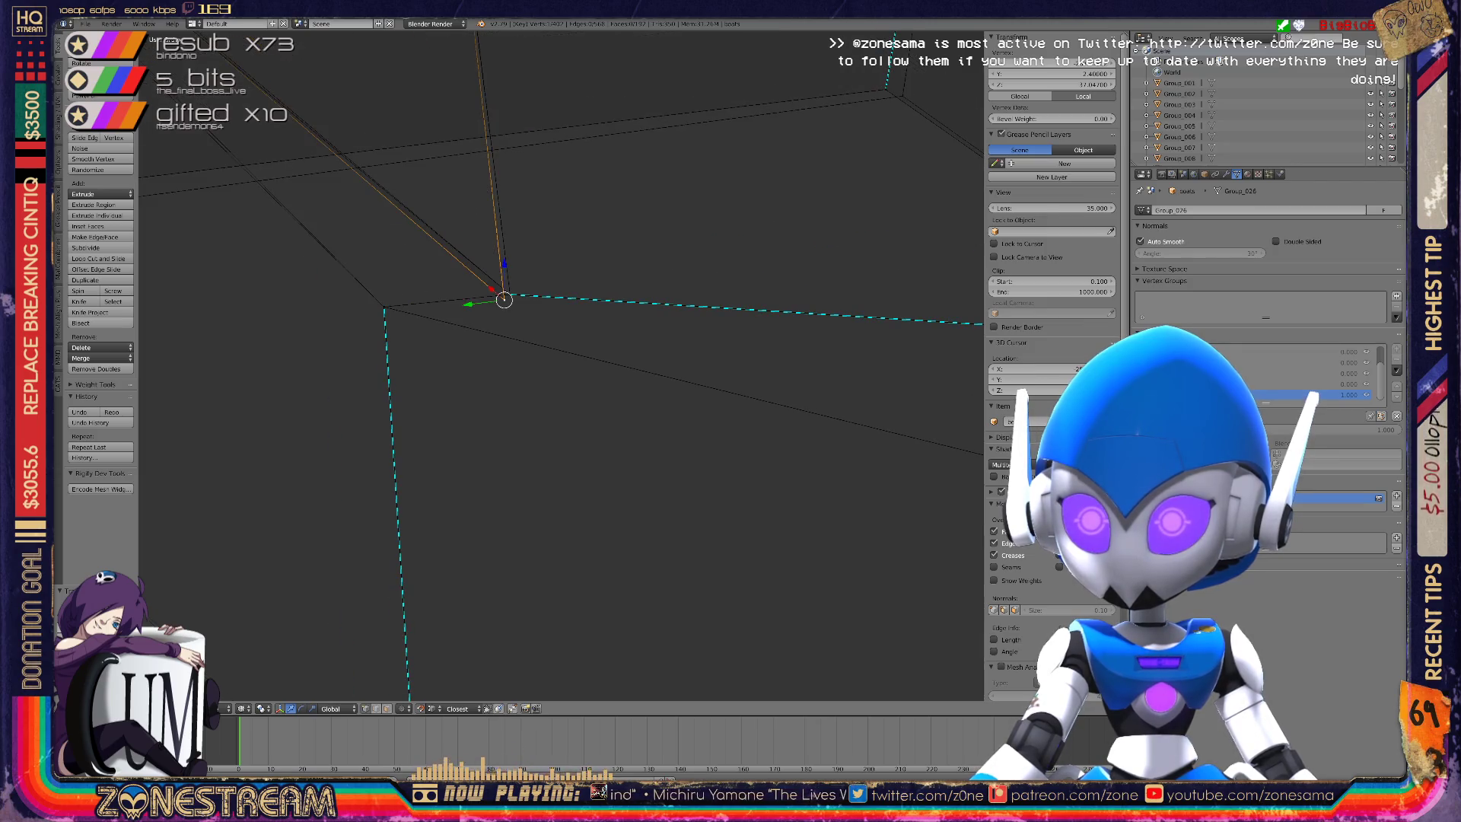
mouse_move(525, 315)
middle_mouse_down()
mouse_move(556, 334)
mouse_move(533, 395)
mouse_move(542, 622)
mouse_move(516, 528)
mouse_move(660, 696)
middle_mouse_up()
Move another hull vertex down along the hull.
right_click(502, 406)
key("g")
left_click(515, 417)
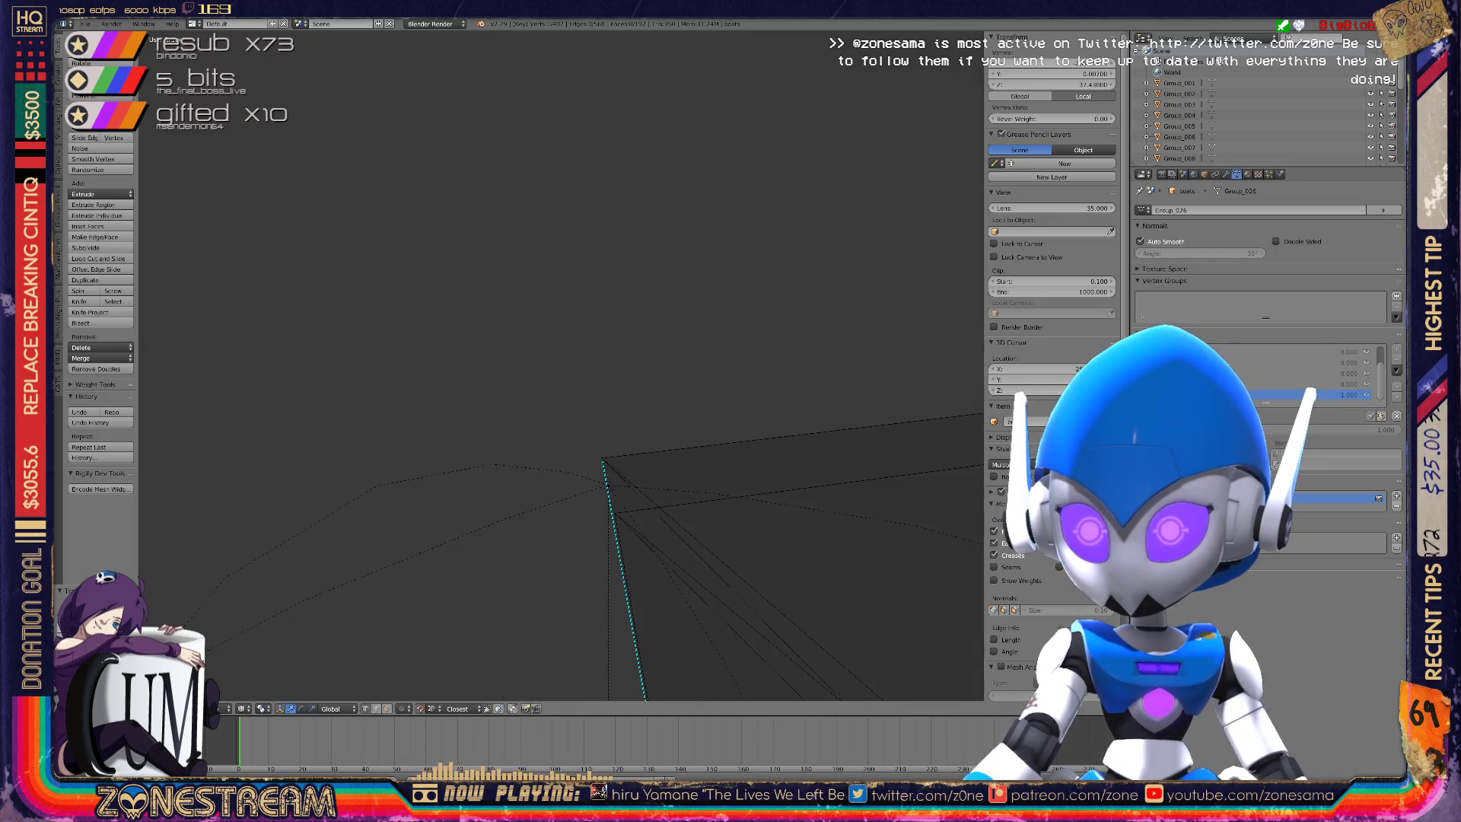
left_click_drag(601, 458, 614, 514)
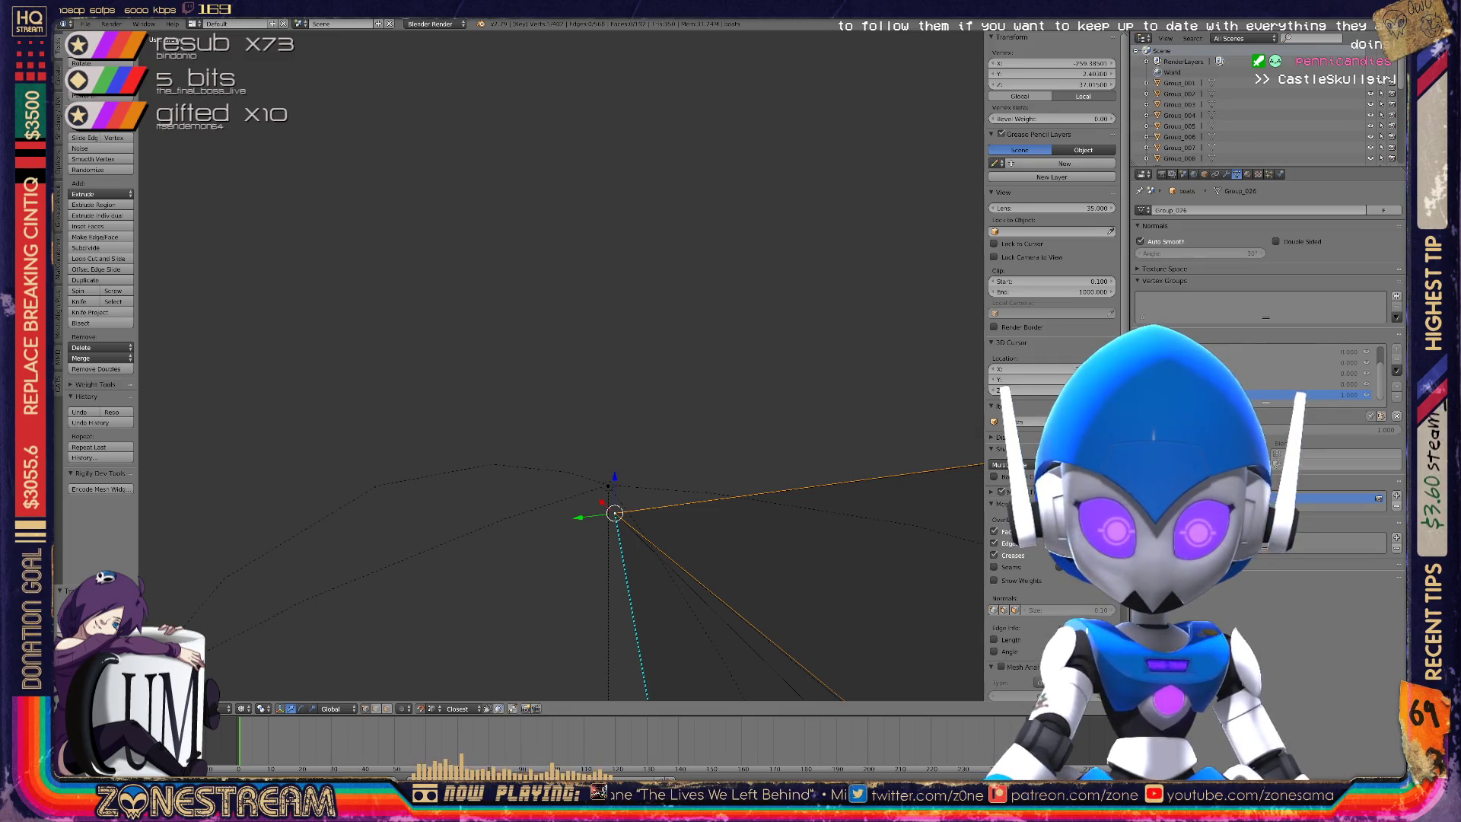
middle_click_drag(615, 513, 579, 414, "shift")
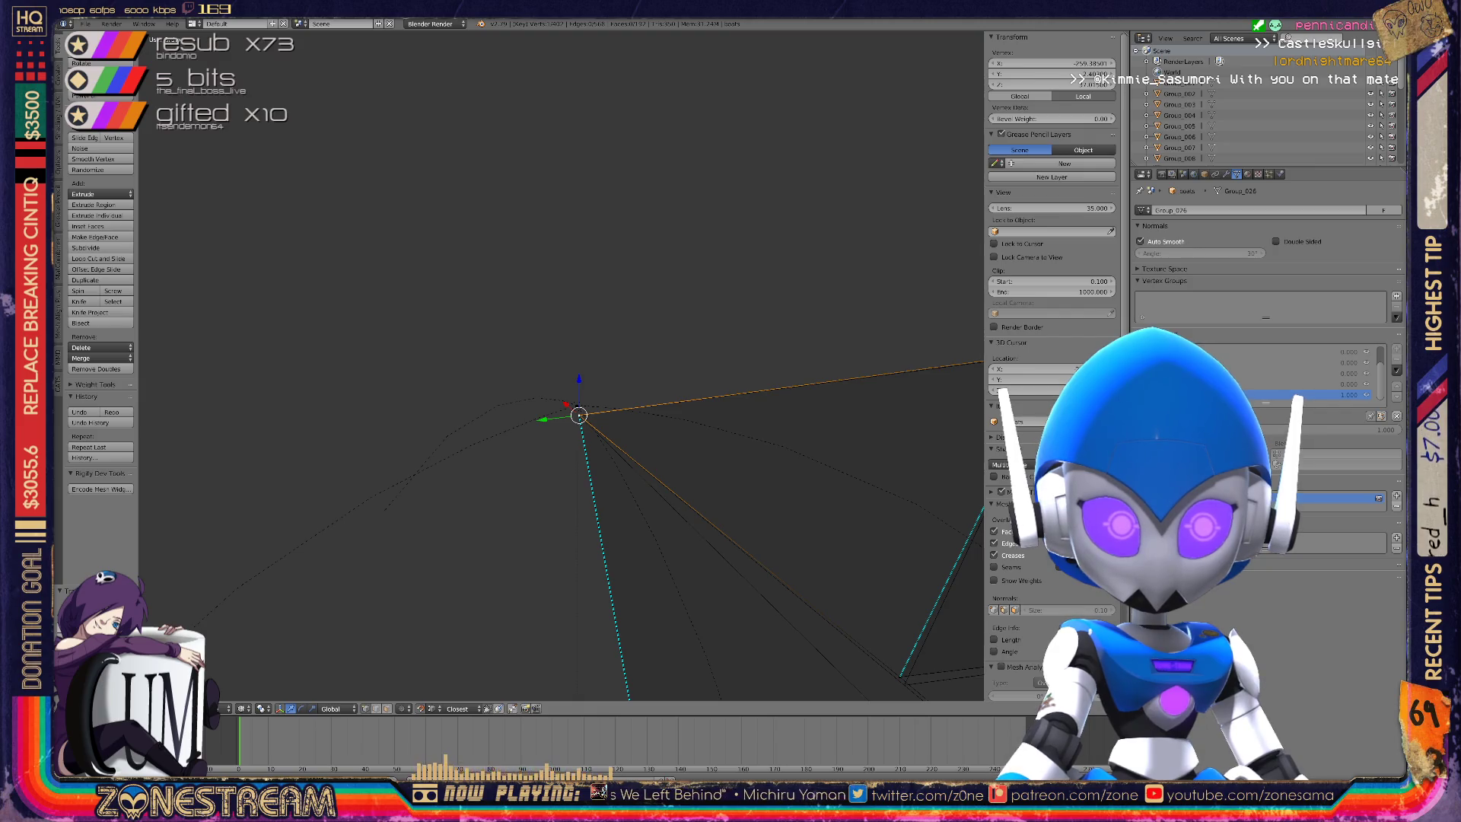
scroll(761, 487, "up", 4)
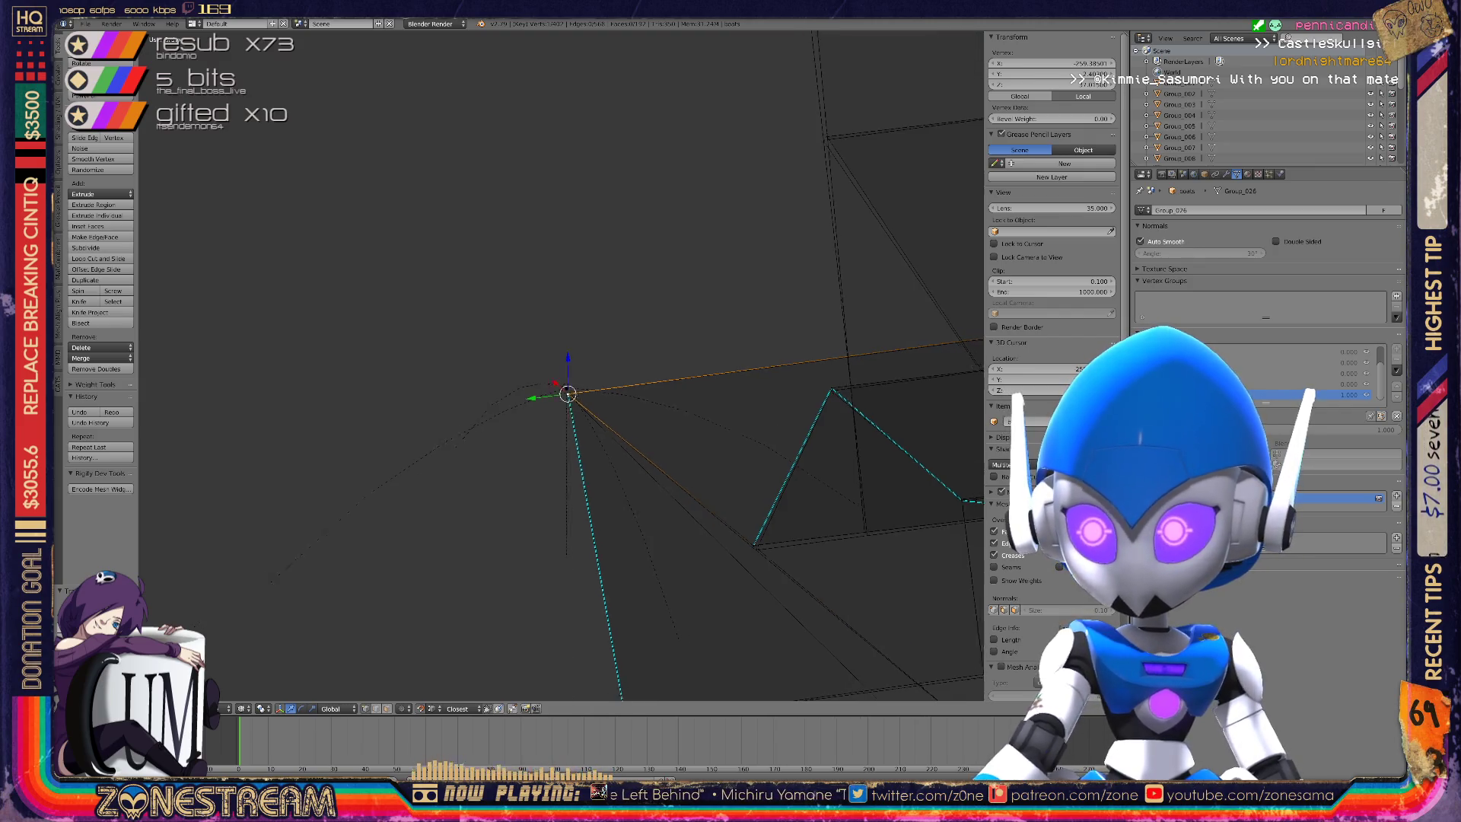
scroll(561, 365, "up", 3)
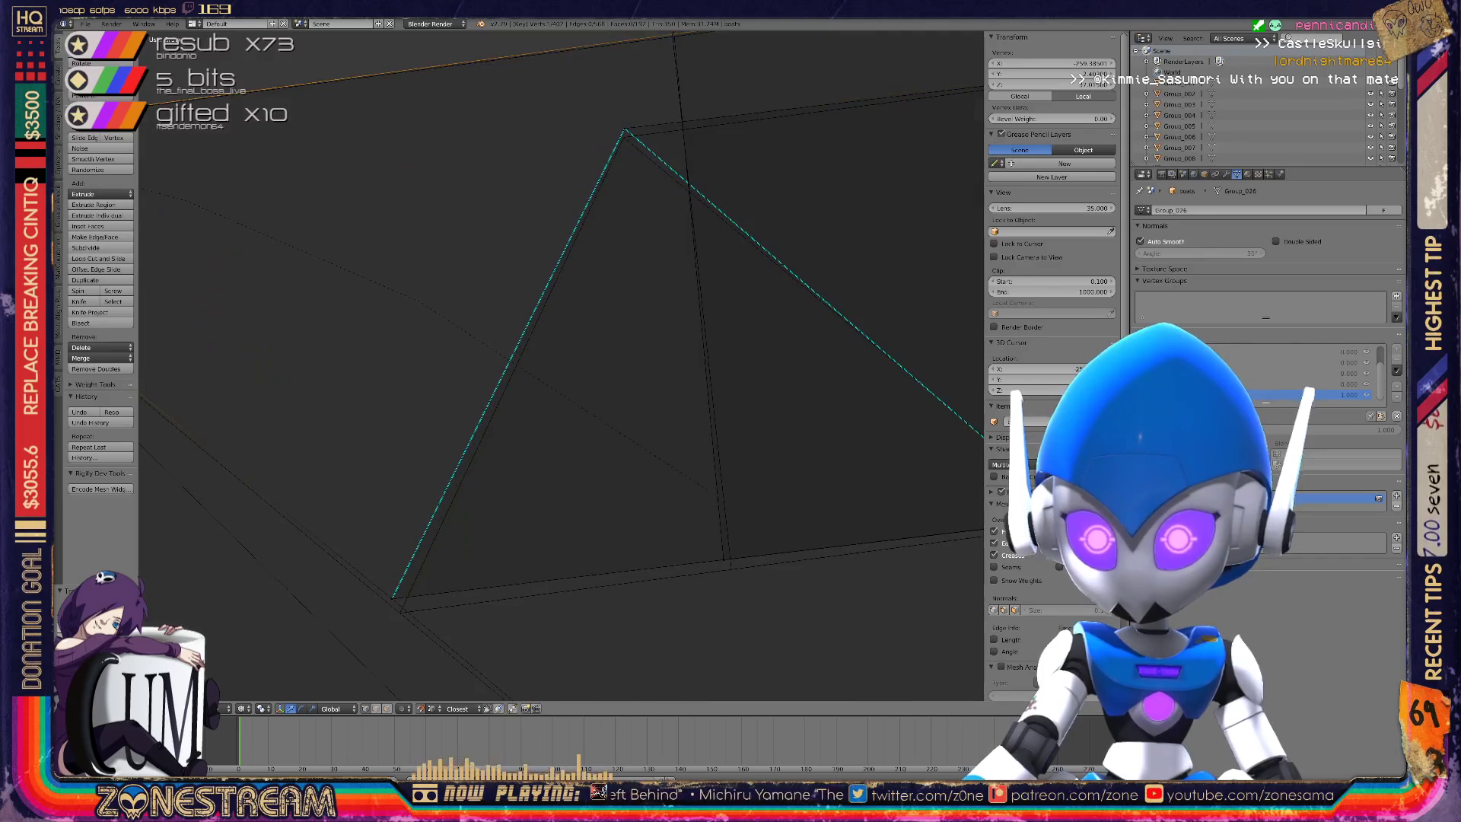
Snap the corner vertex onto its neighbouring vertex.
right_click(399, 612)
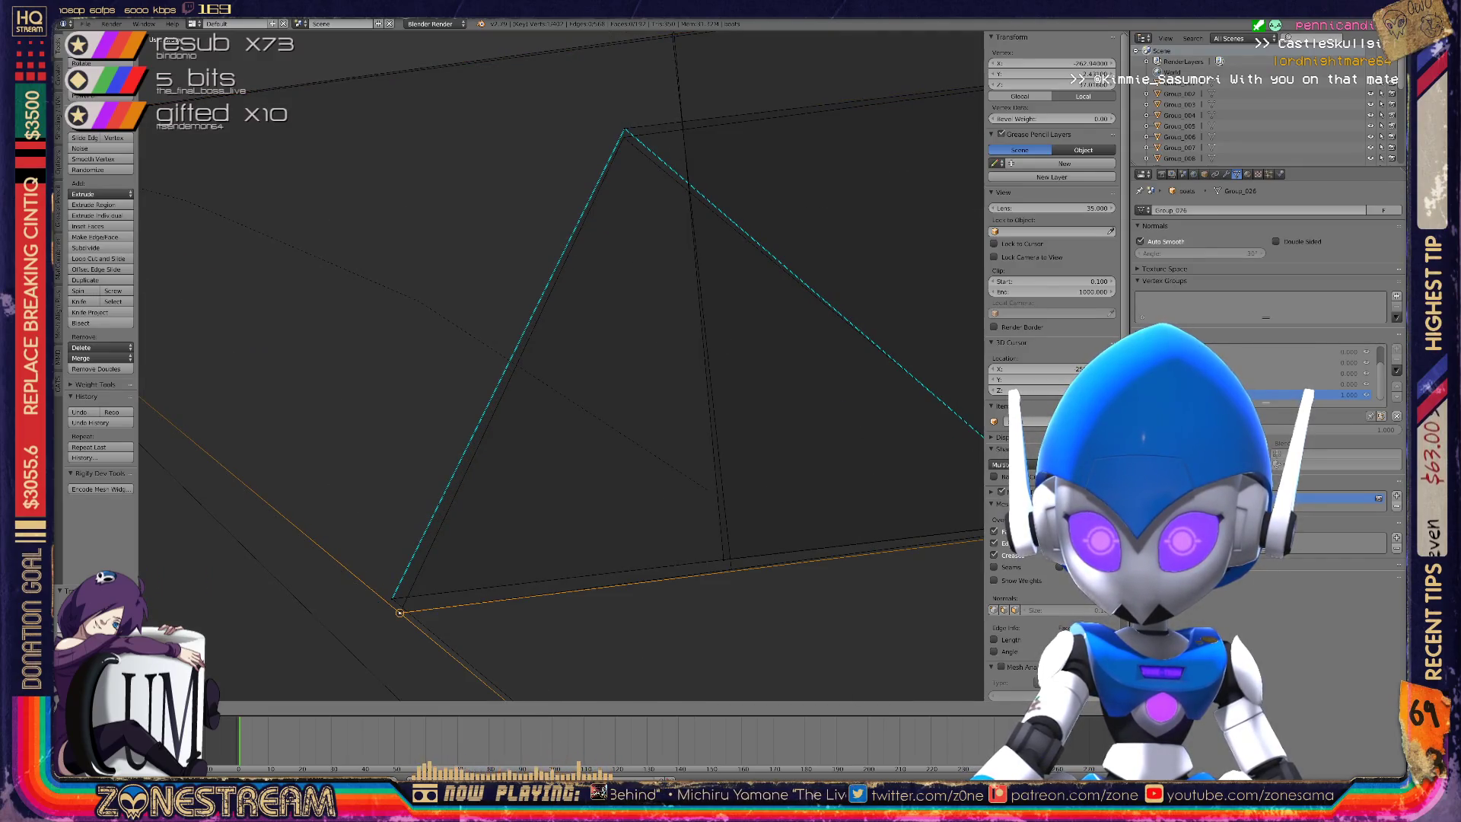
right_click(392, 598)
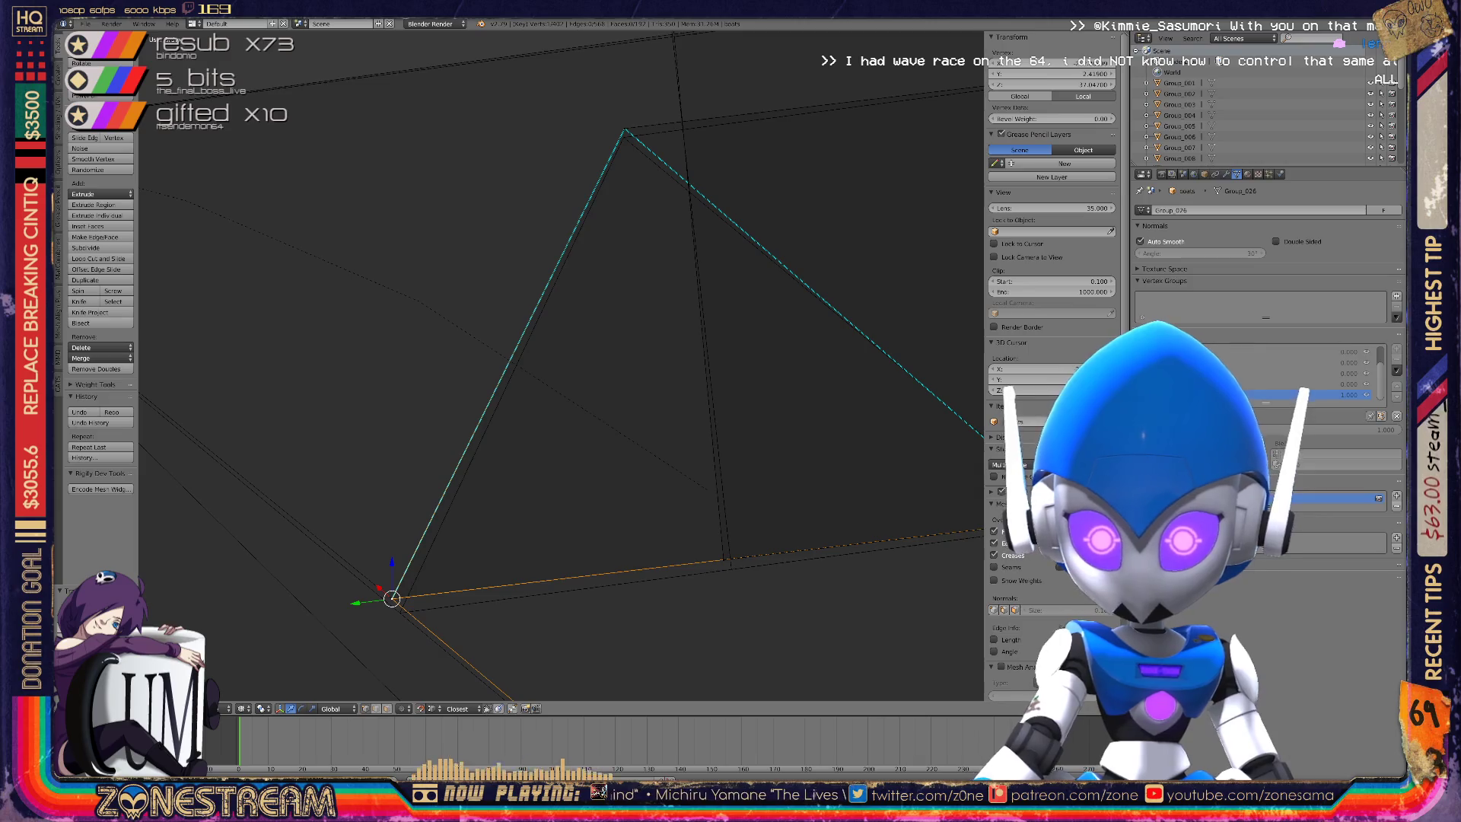
key("g")
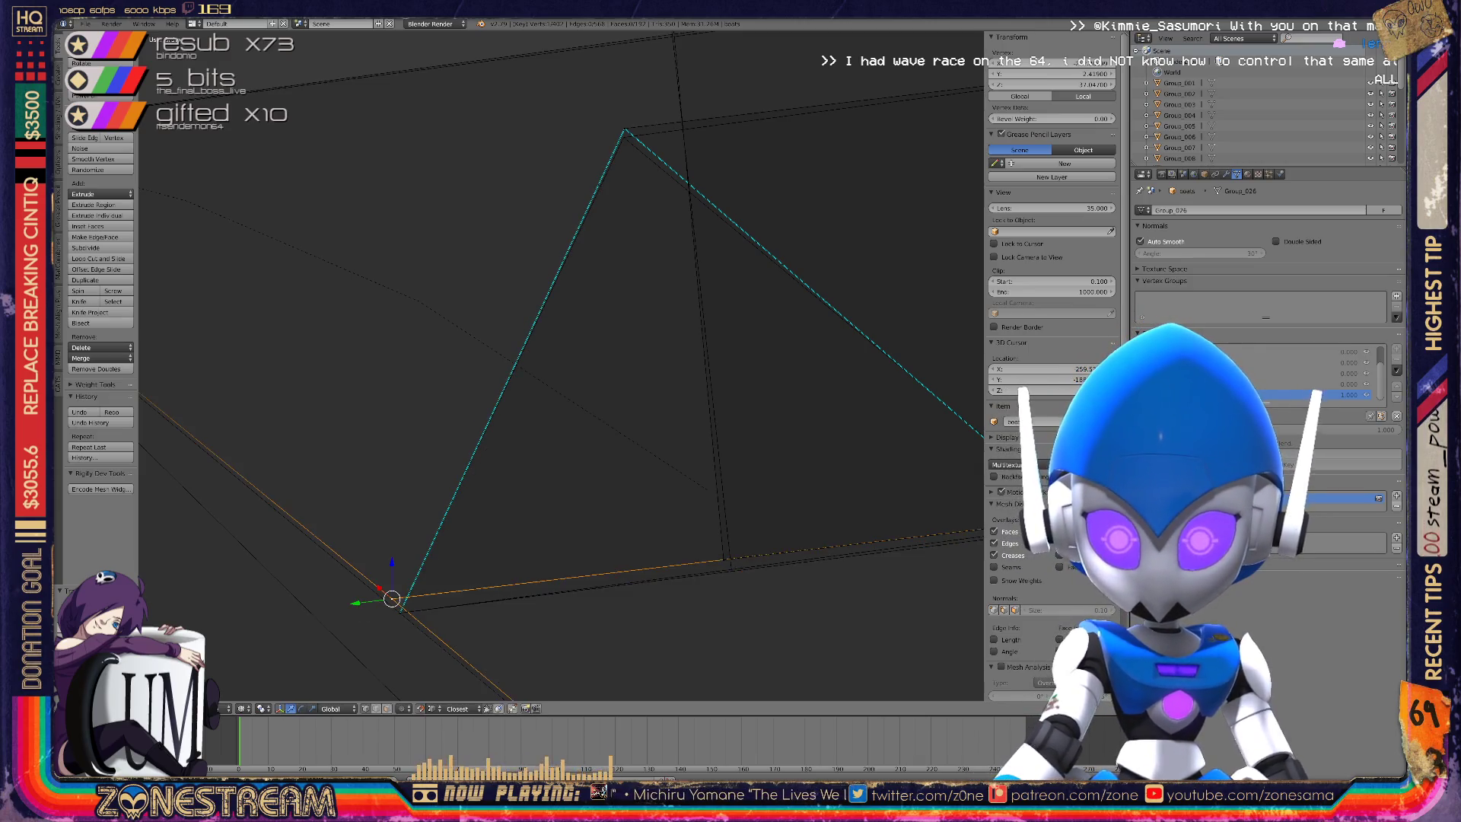
left_click(400, 613)
Start moving another vertex and bring the triangular face's apex into view.
middle_click_drag(532, 381, 304, 387, "shift")
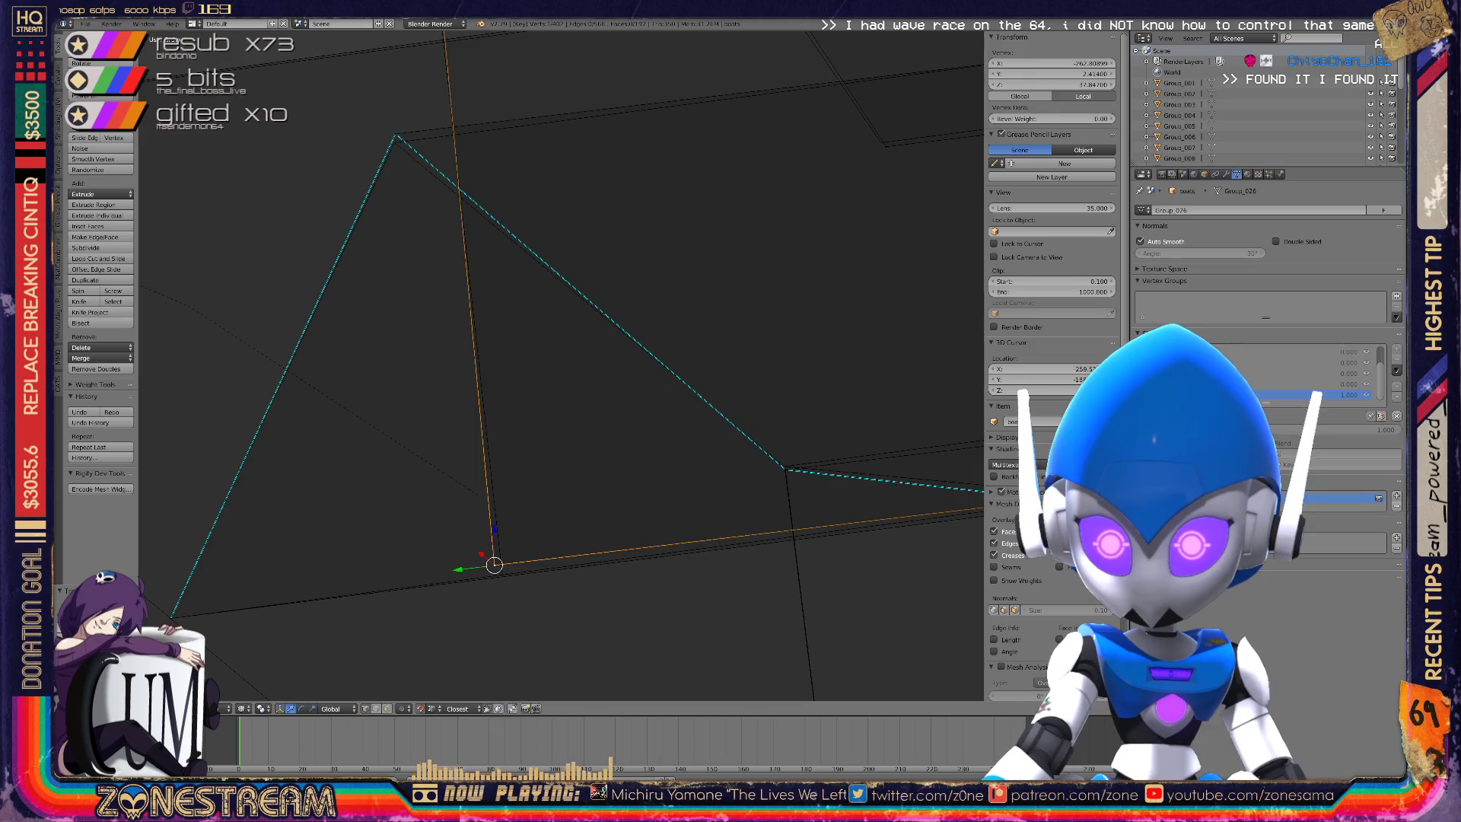
key("g")
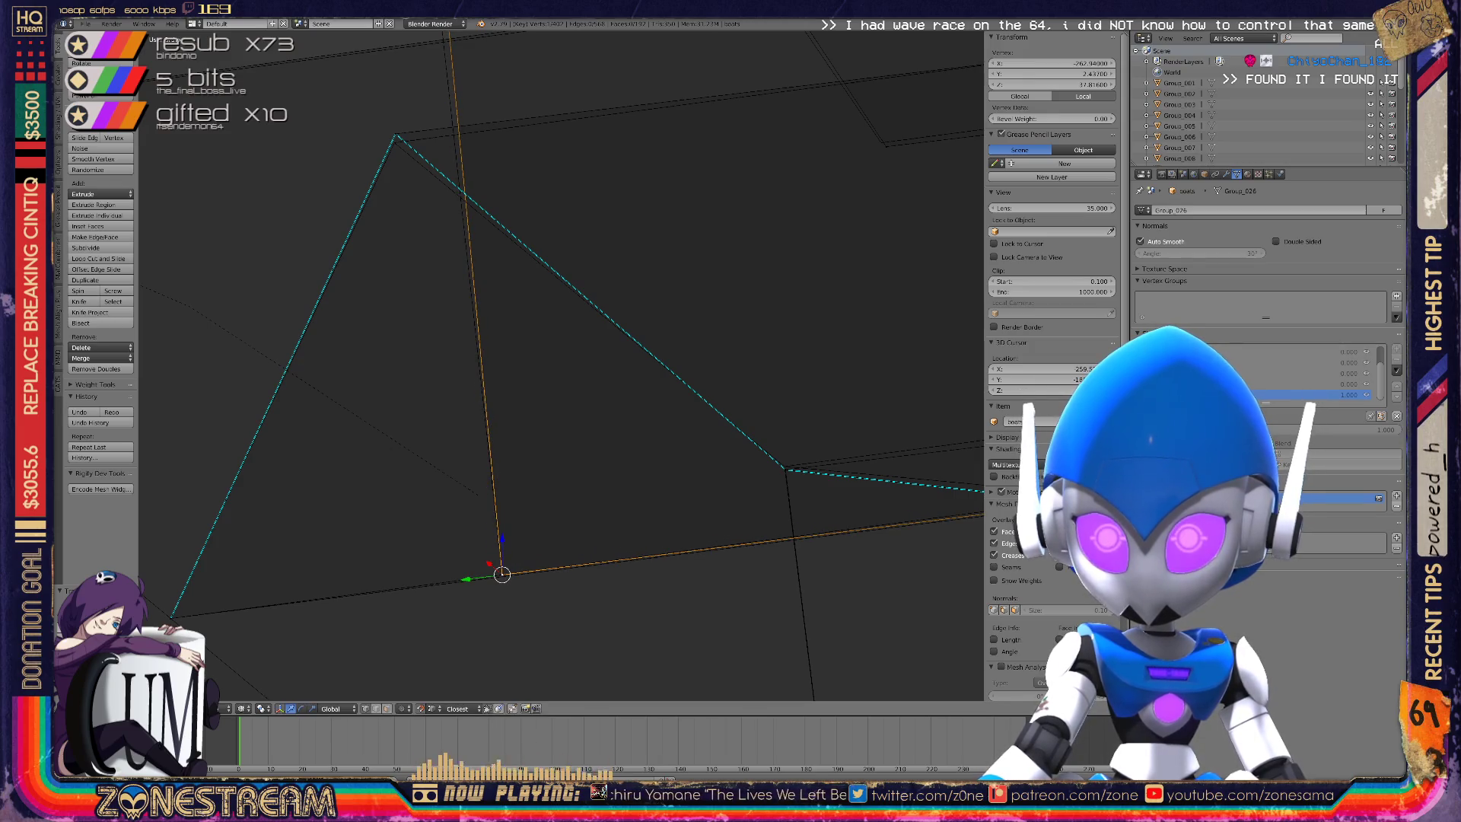
scroll(562, 365, "down", 3)
middle_click_drag(487, 304, 560, 445, "shift")
scroll(559, 445, "up", 3)
Slightly adjust the apex vertex of the triangular face.
right_click(538, 368)
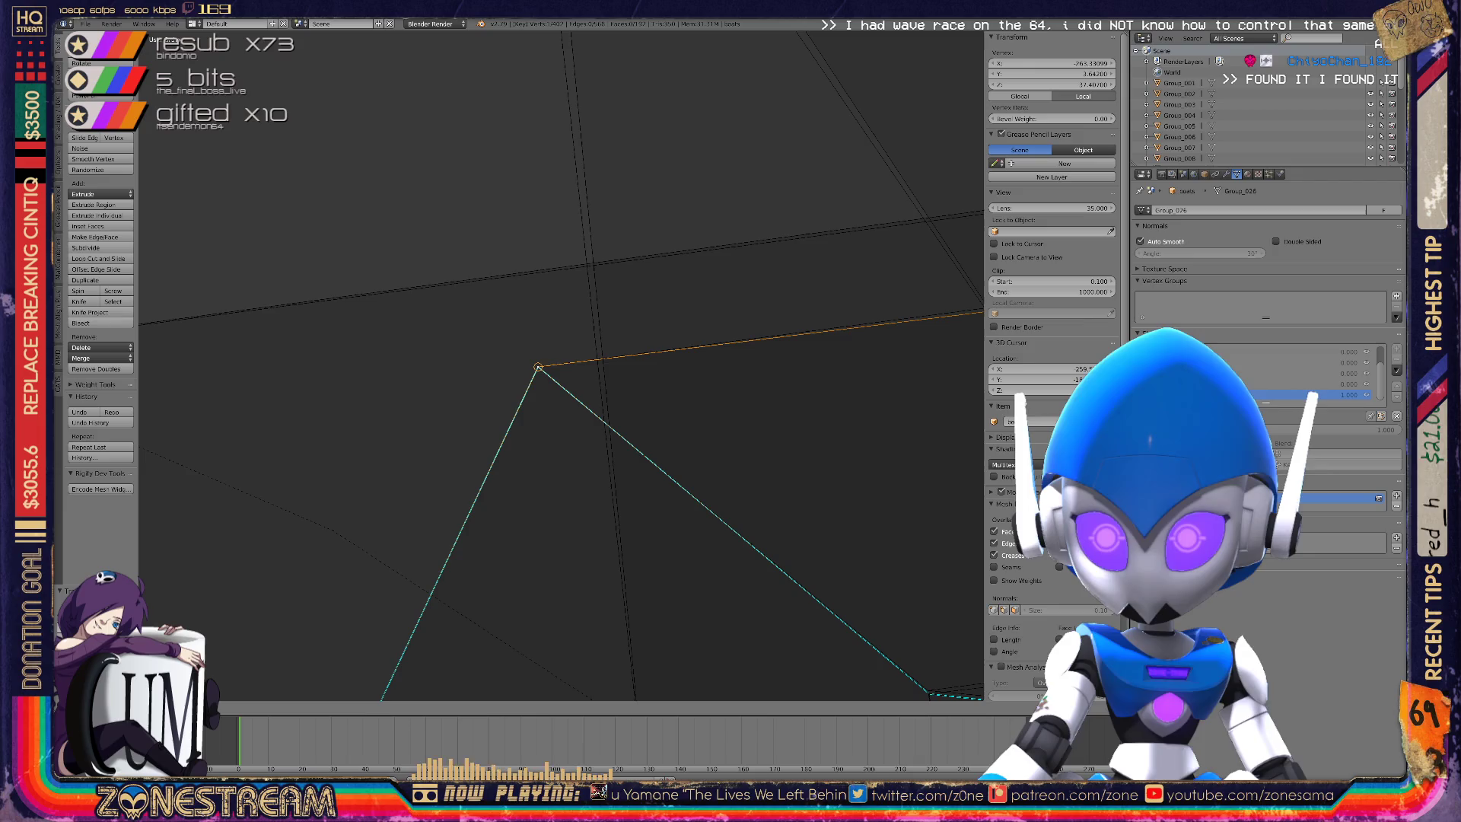
middle_click_drag(538, 367, 561, 662, "shift")
scroll(561, 662, "up", 3)
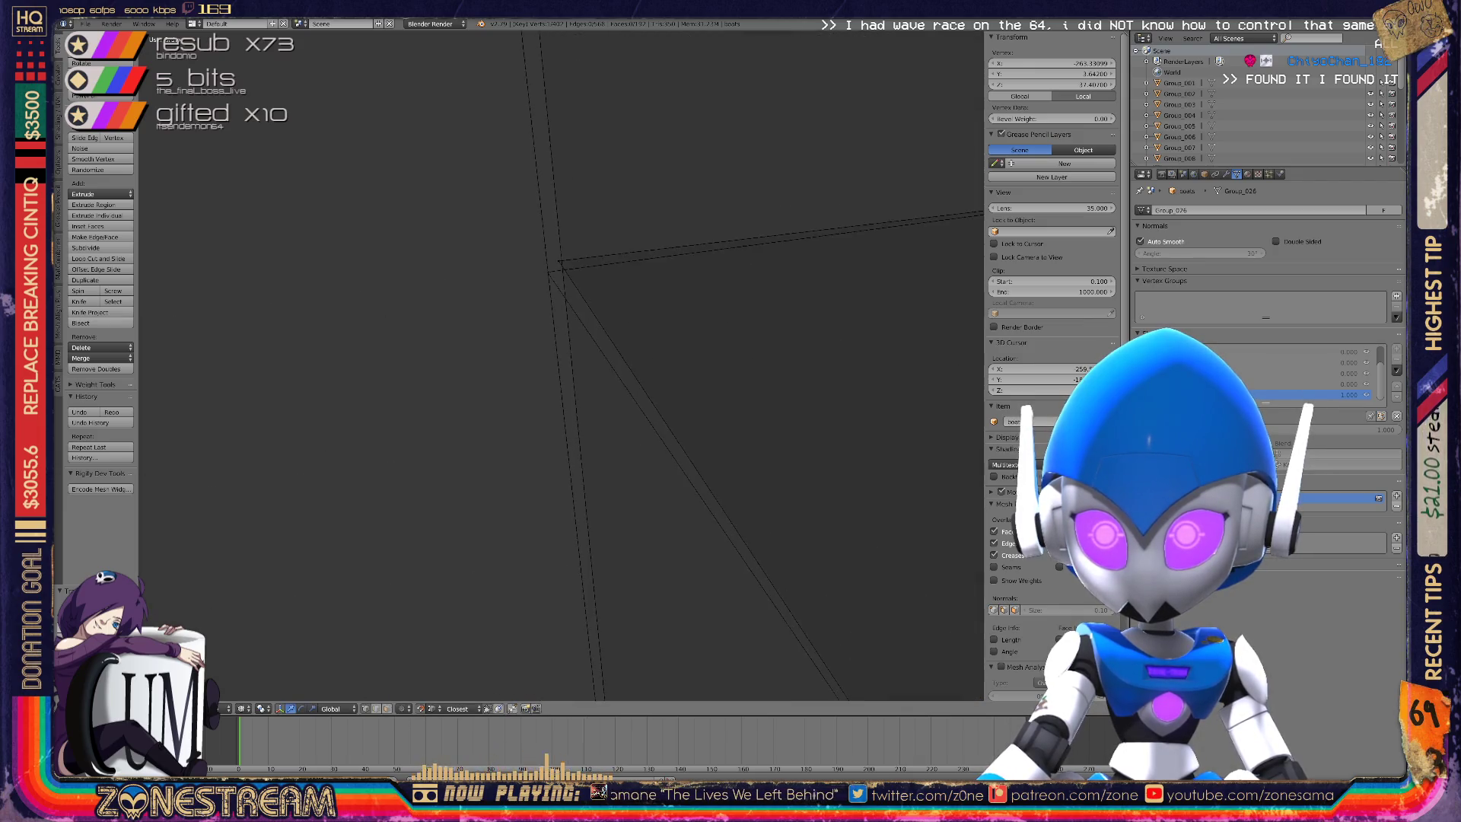
key("g")
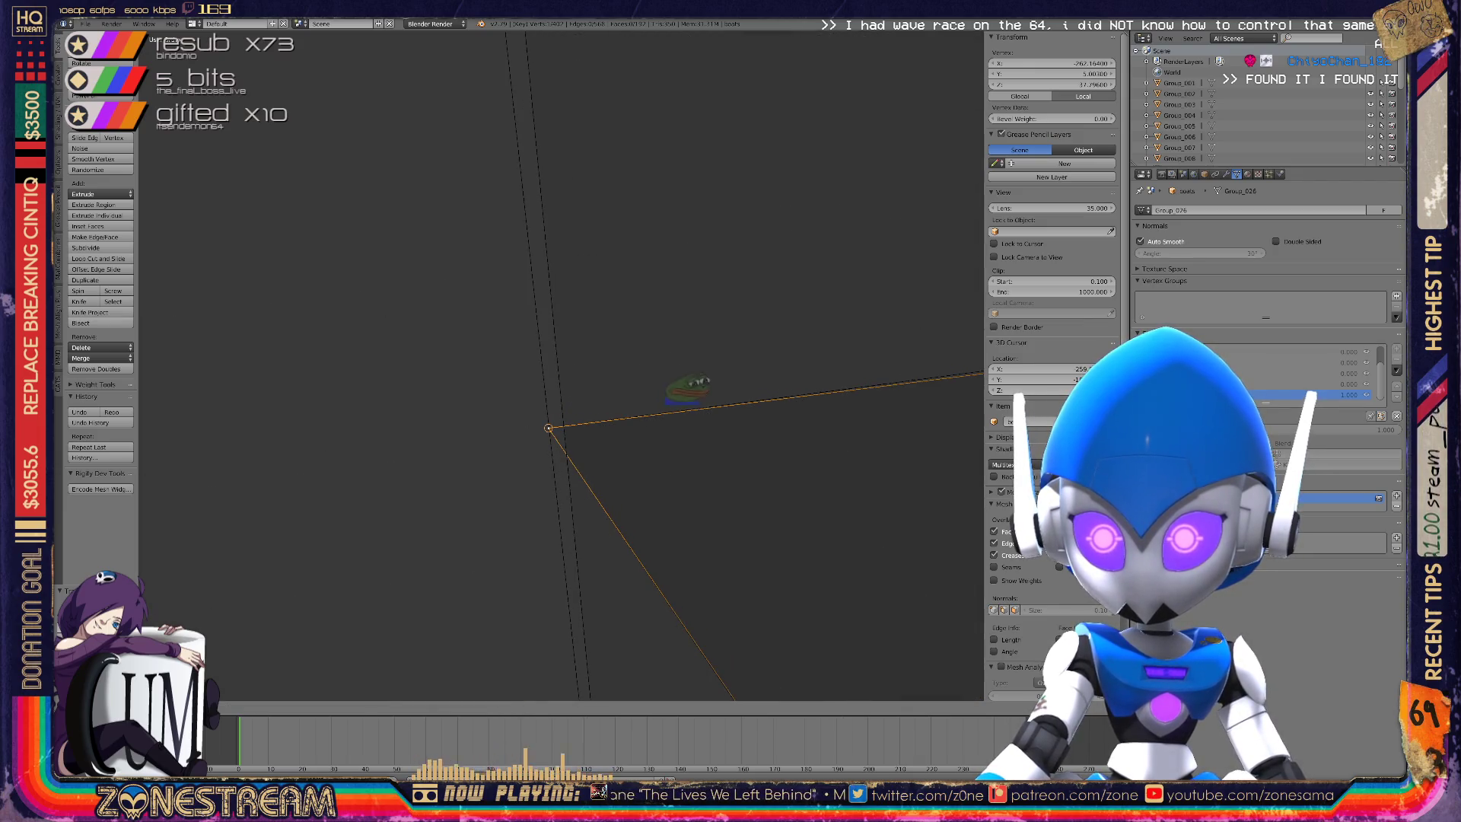
key("Return")
scroll(560, 365, "up", 3)
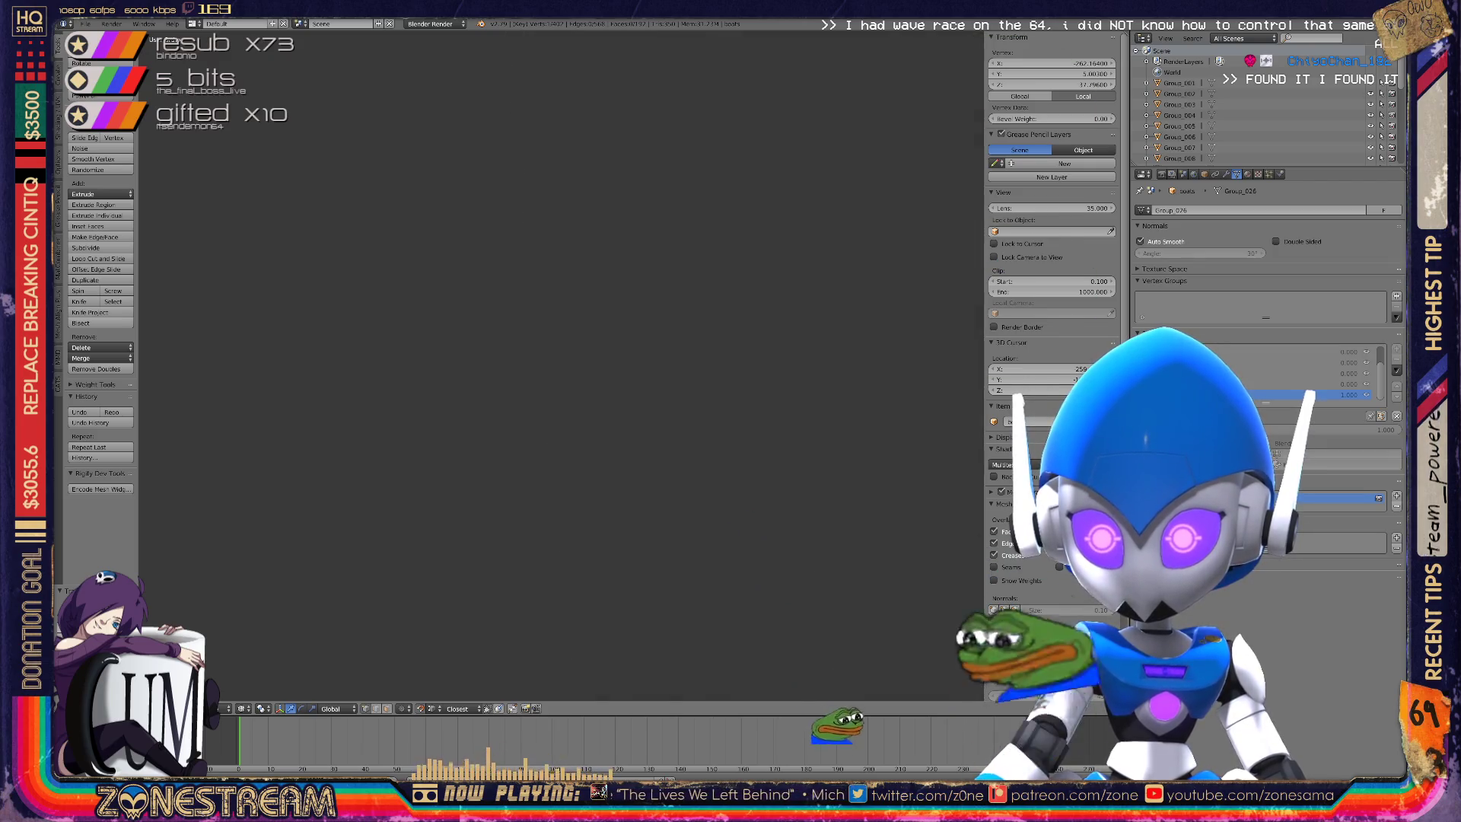
scroll(561, 366, "down", 3)
mouse_move(561, 366)
middle_mouse_down("shift")
mouse_move(571, 624)
mouse_move(602, 441)
middle_mouse_up("shift")
scroll(561, 365, "up", 3)
scroll(561, 365, "up", 8)
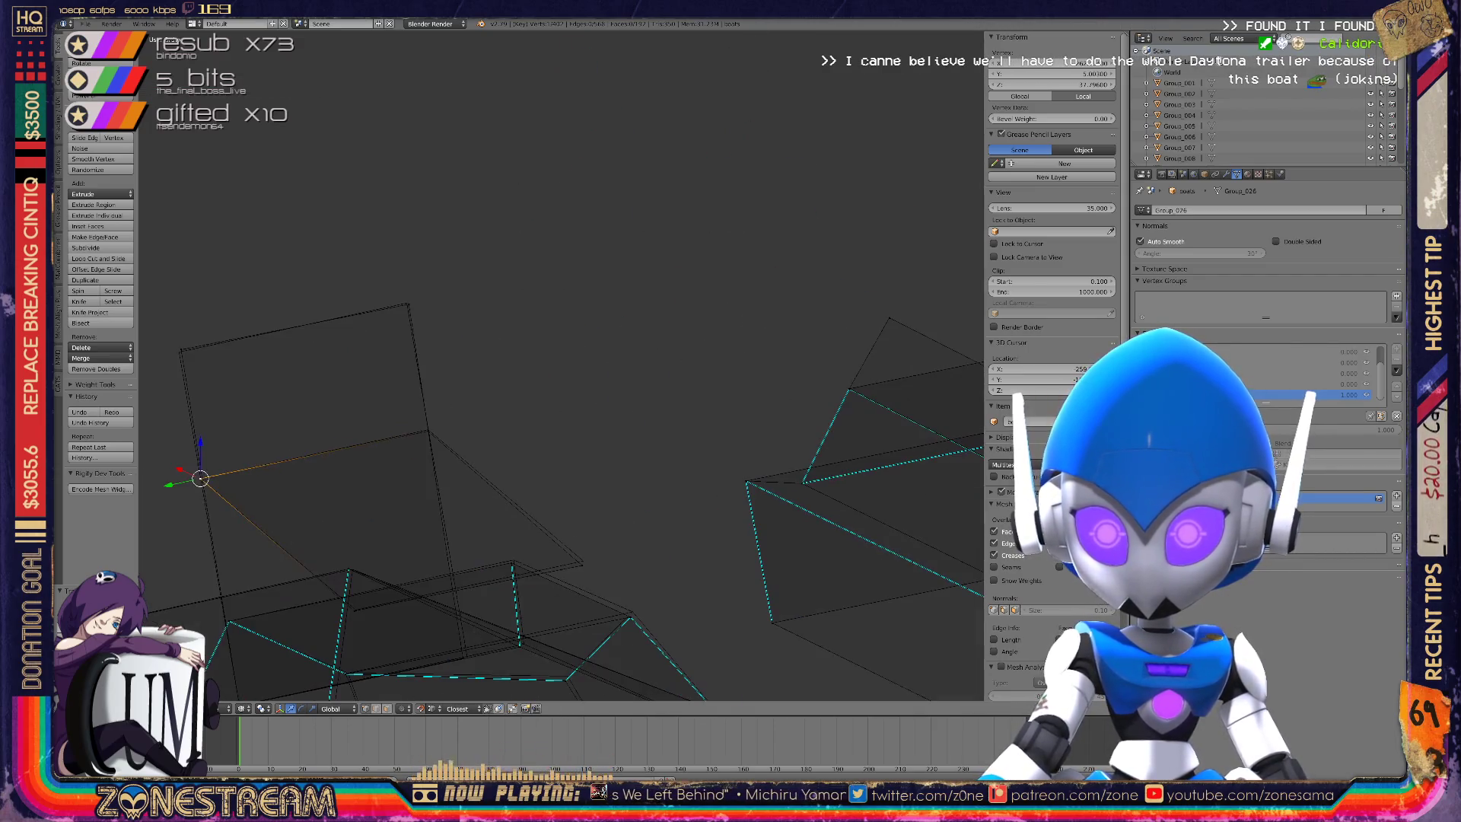
Move a corner vertex of the large face up-right, then down and left.
middle_click_drag(561, 365, 567, 366)
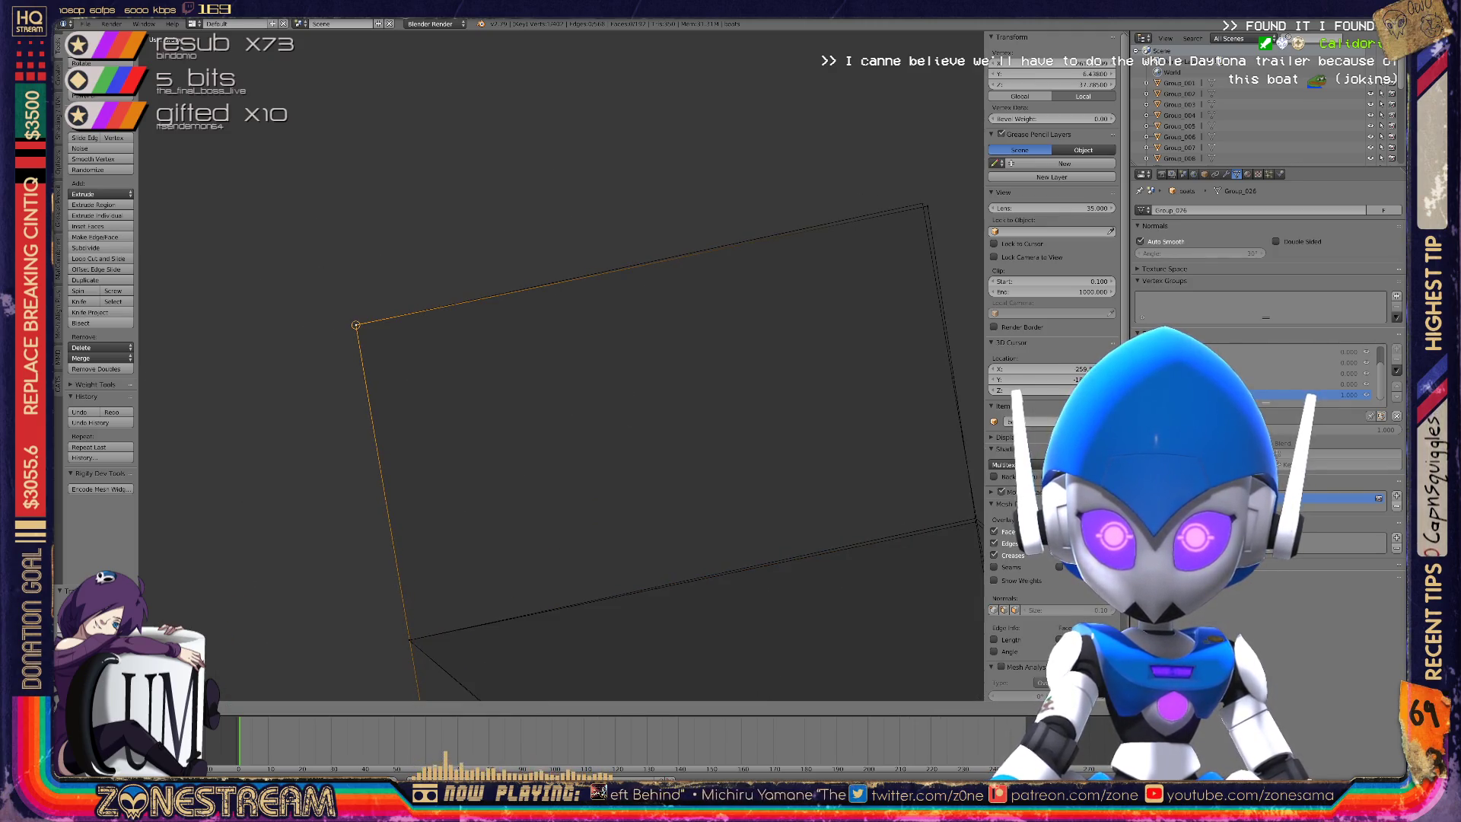
mouse_move(567, 367)
middle_mouse_down()
mouse_move(551, 365)
mouse_move(594, 358)
middle_mouse_up()
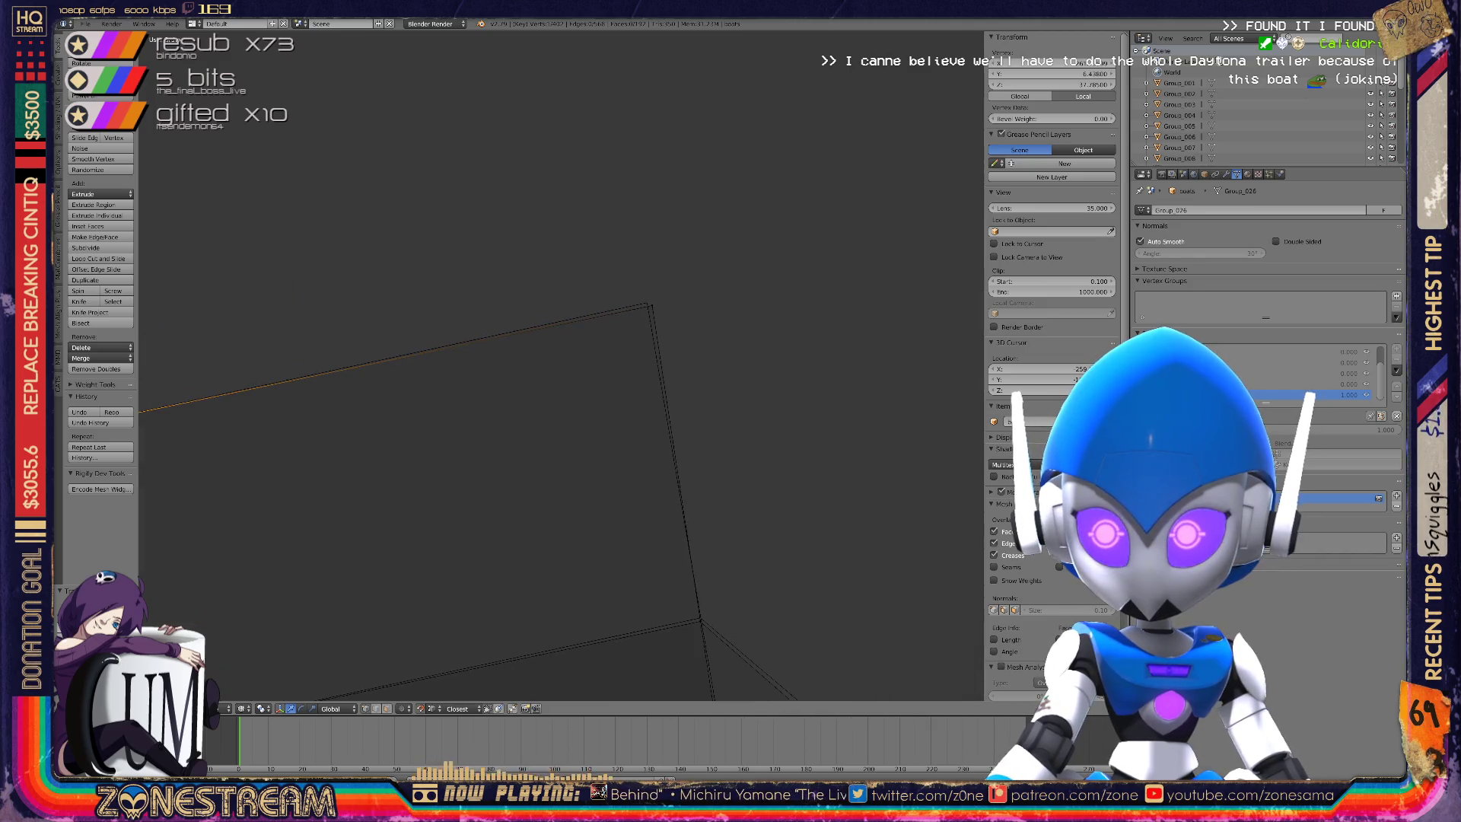
right_click(647, 303)
middle_click_drag(647, 303, 588, 31, "shift")
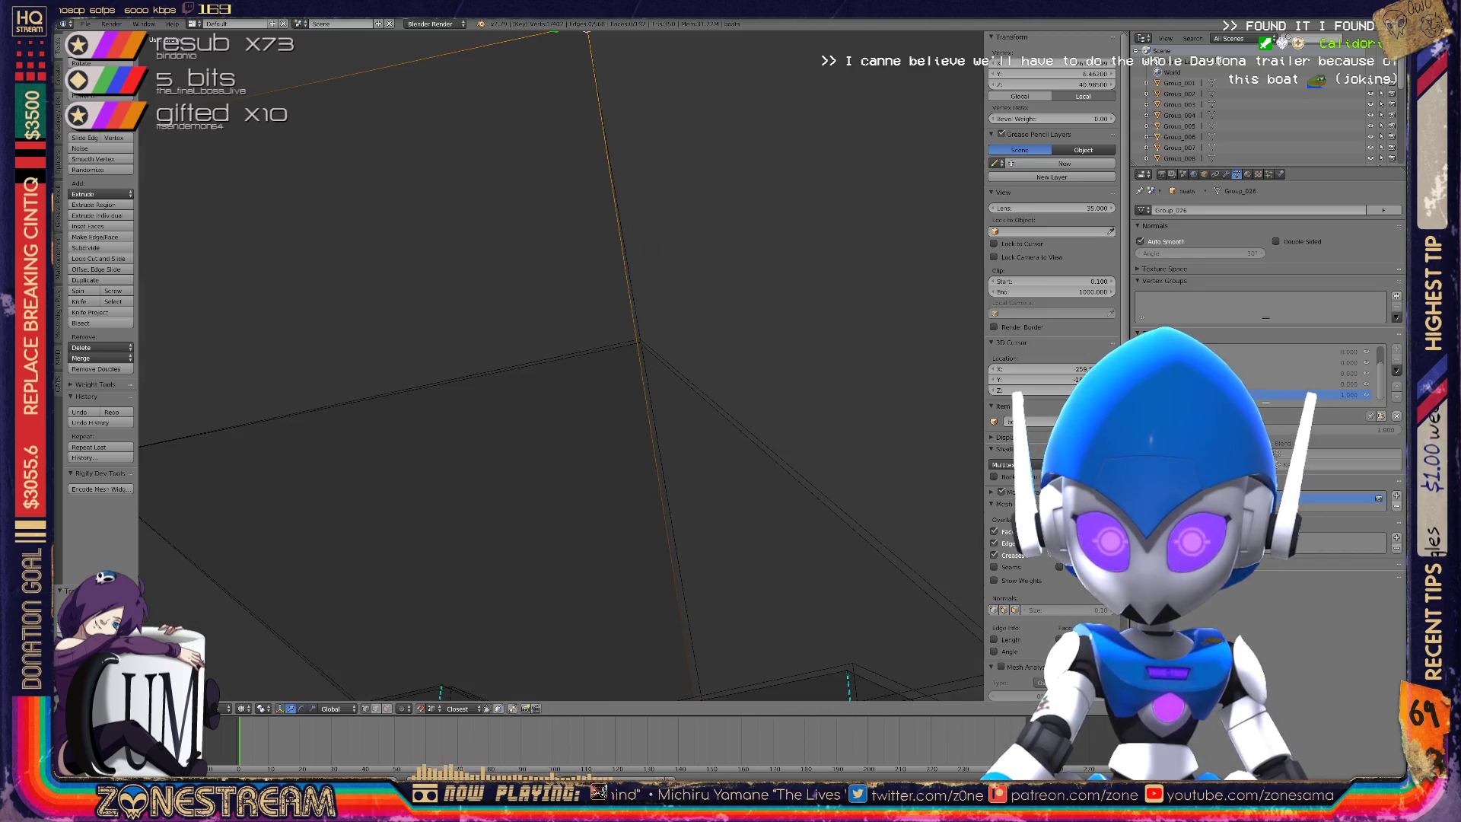
right_click(639, 339)
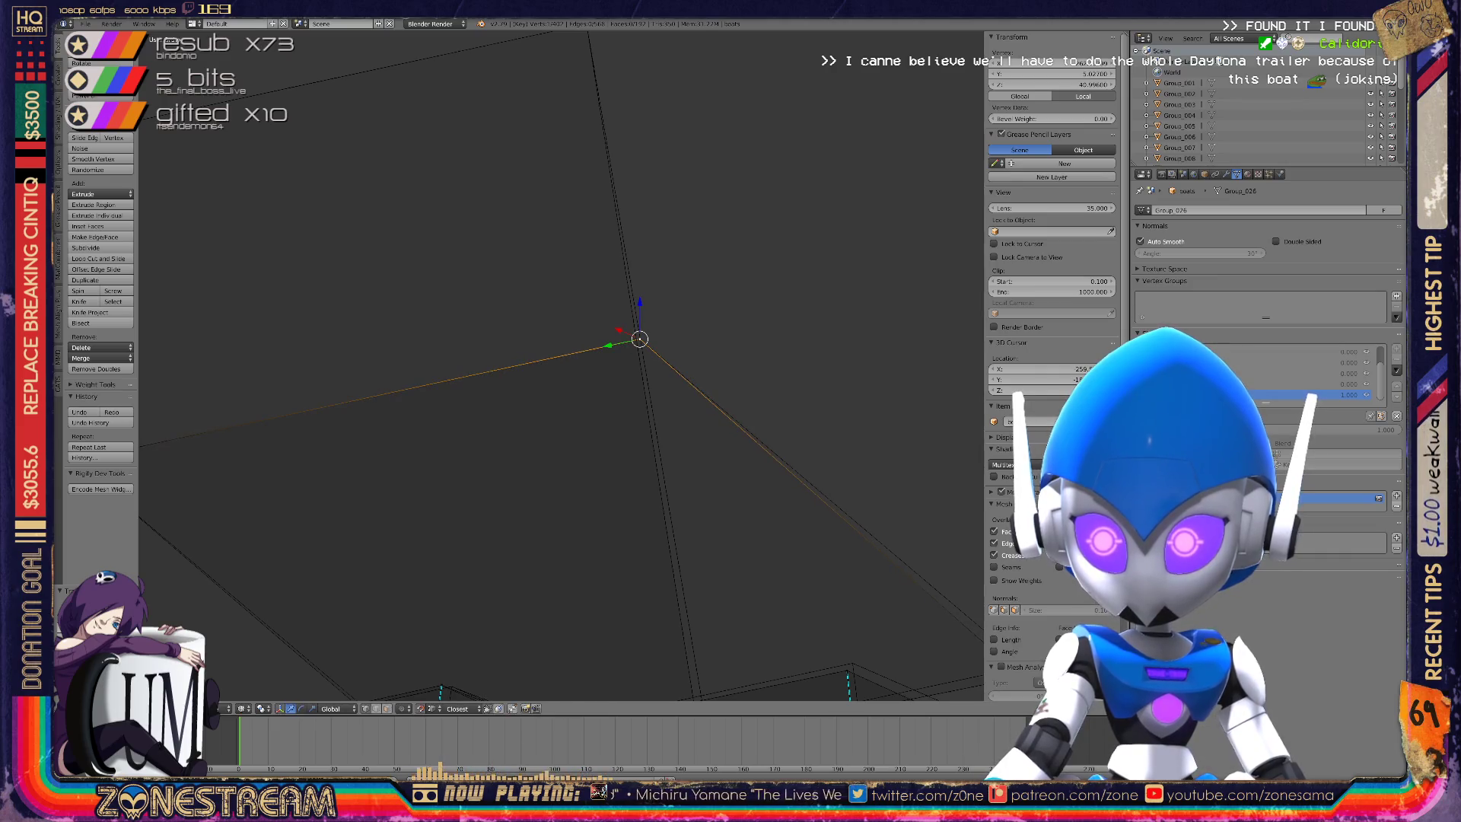
mouse_move(640, 339)
middle_mouse_down()
mouse_move(606, 124)
mouse_move(457, 43)
mouse_move(288, 64)
middle_mouse_up()
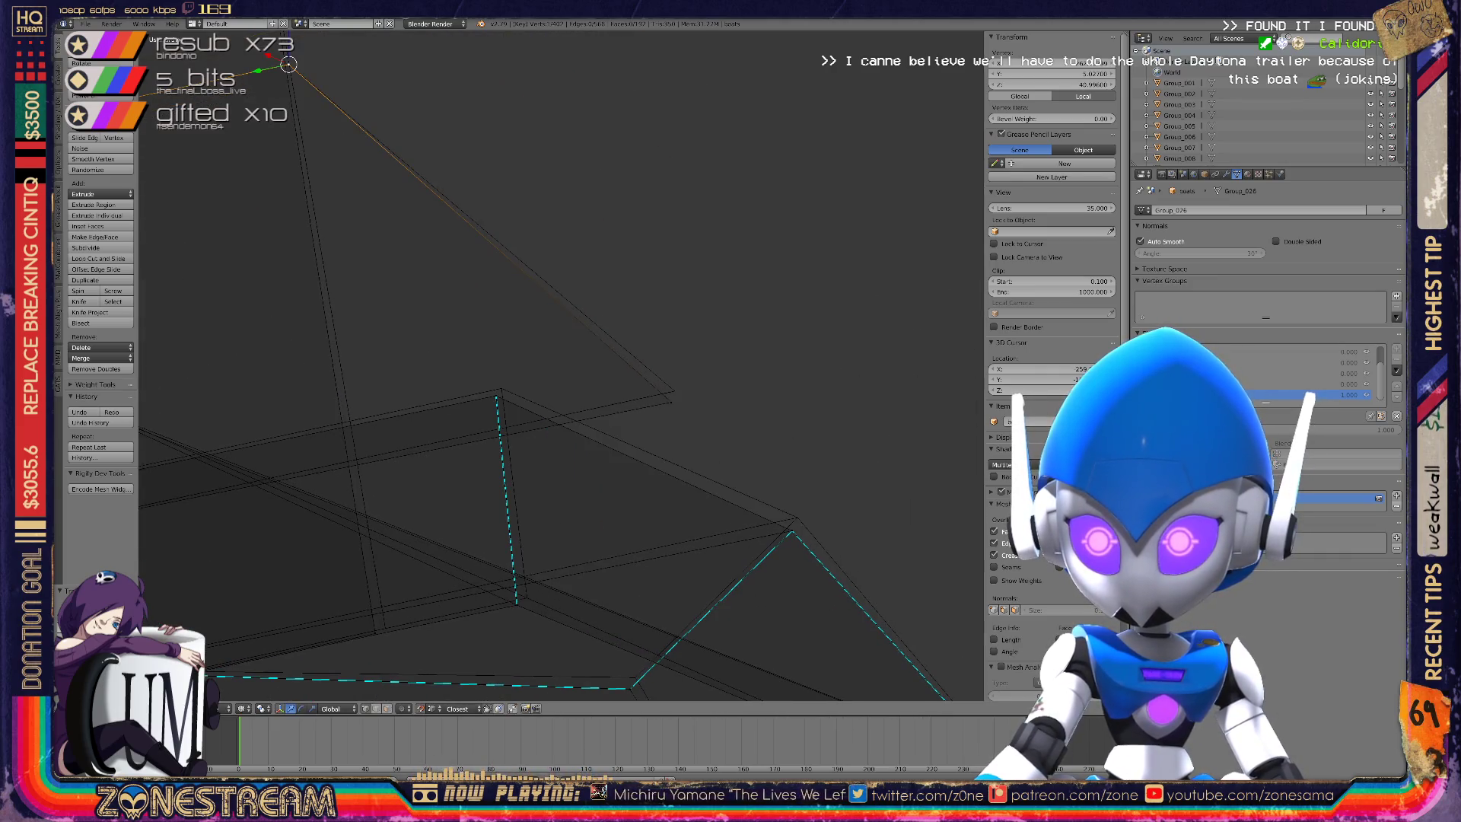
mouse_move(671, 402)
left_mouse_down()
mouse_move(674, 391)
mouse_move(502, 388)
left_mouse_up()
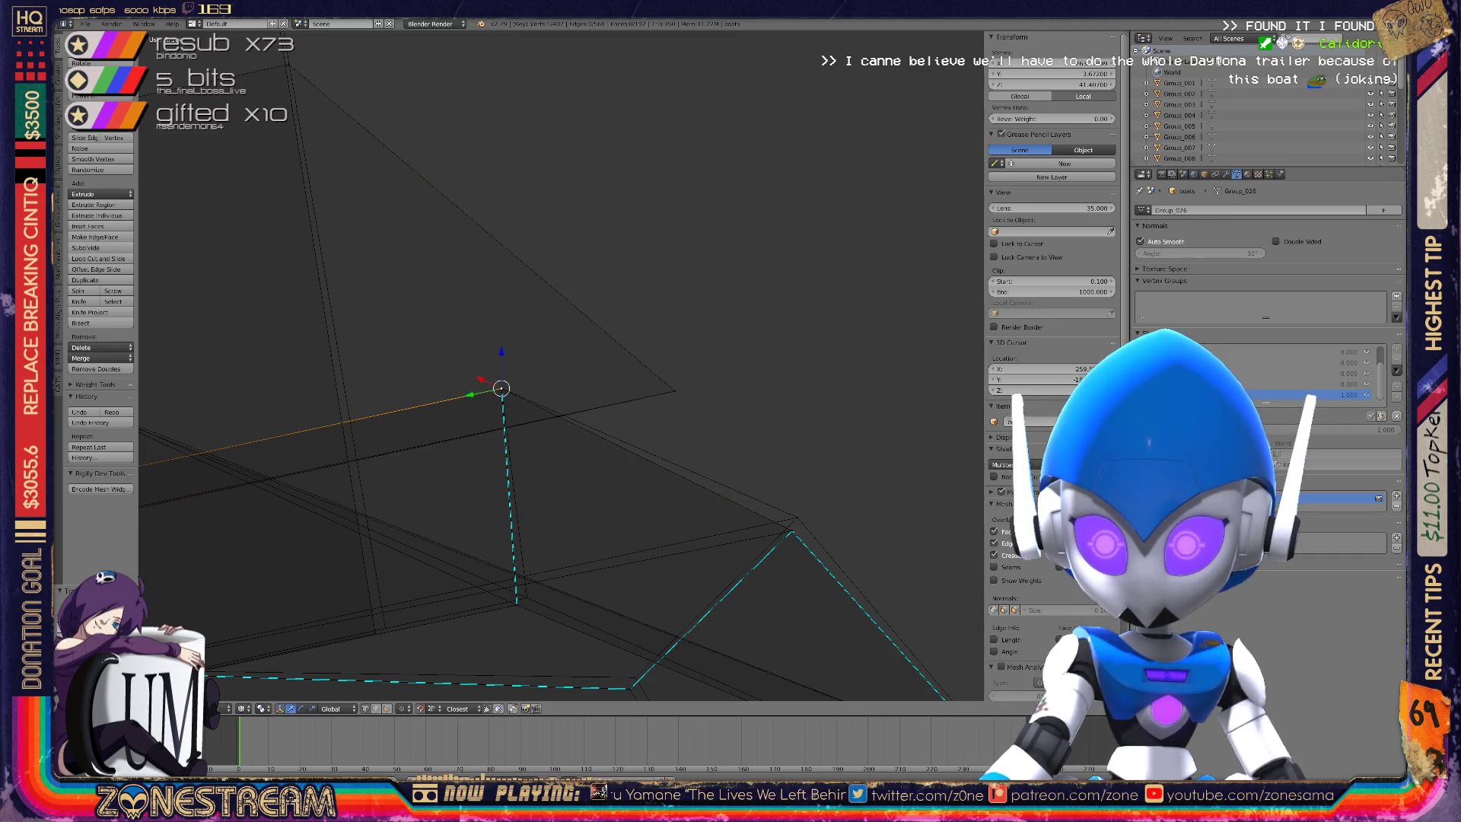
scroll(228, 685, "up", 5)
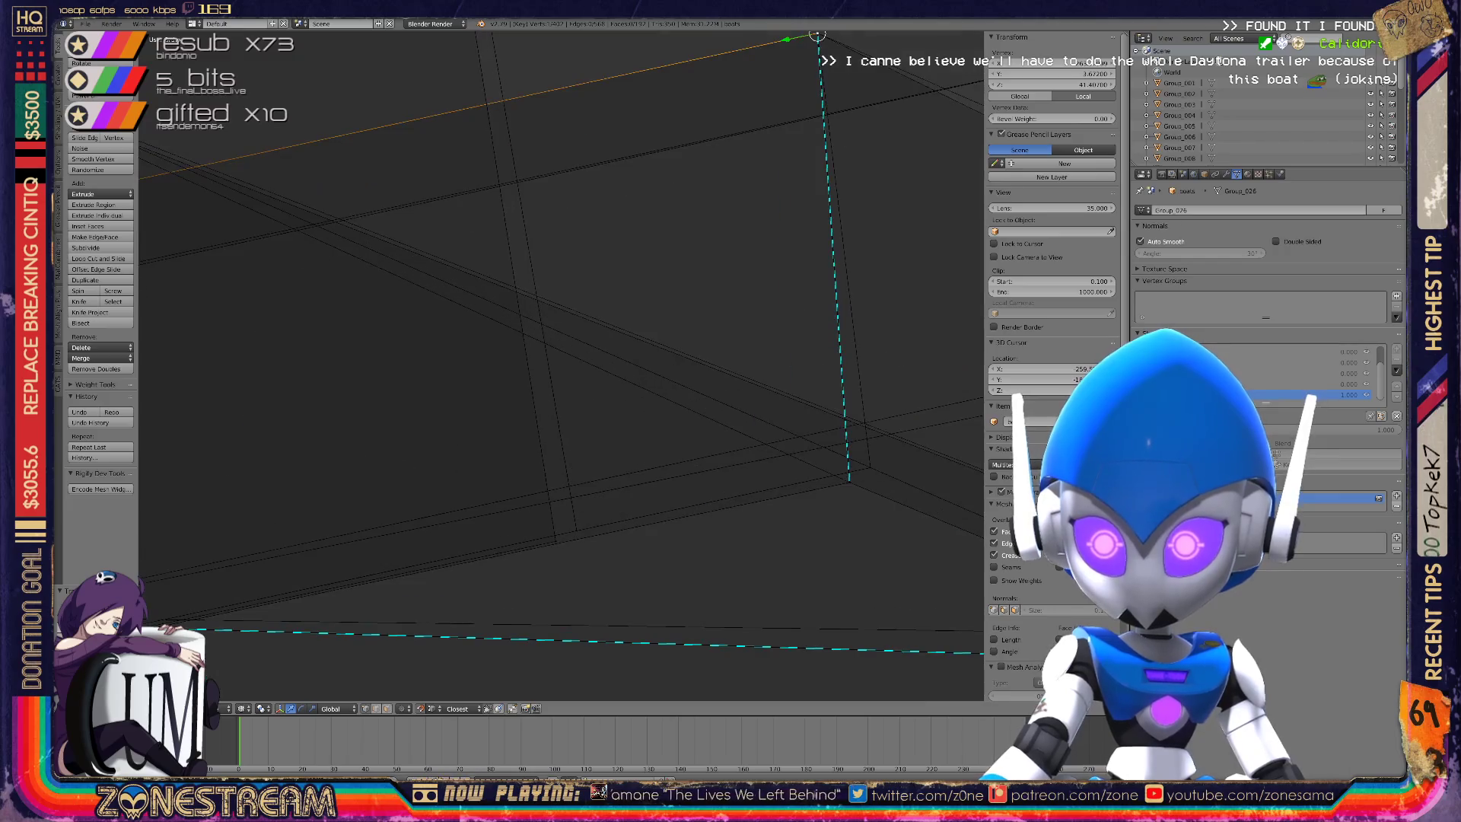
mouse_move(817, 36)
left_mouse_down()
mouse_move(554, 538)
mouse_move(870, 467)
left_mouse_up()
Nudge the selected vertex up, then lower it toward the hull edge.
mouse_move(870, 467)
middle_mouse_down()
mouse_move(685, 406)
mouse_move(455, 458)
middle_mouse_up()
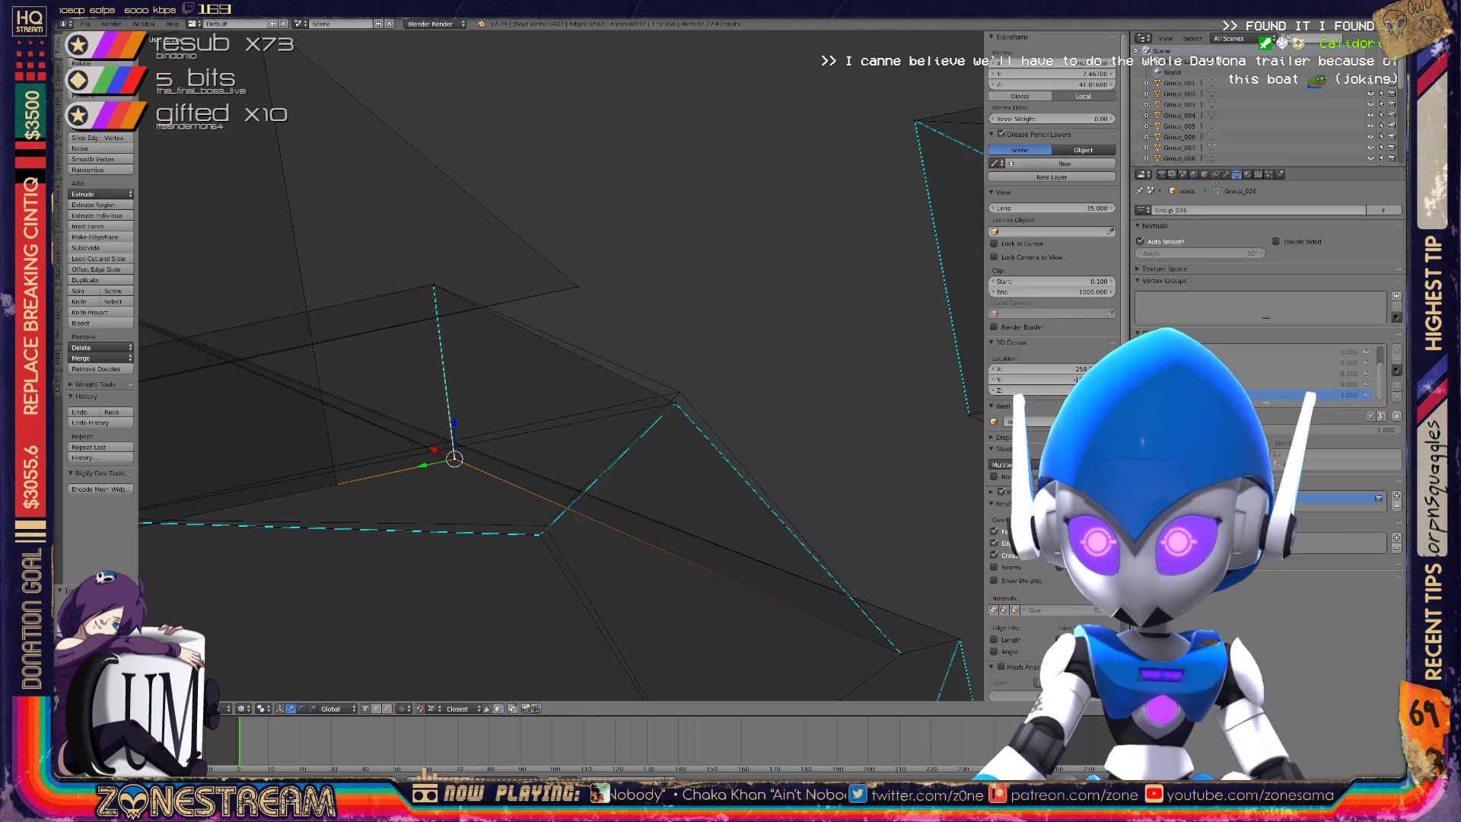
left_click_drag(675, 403, 677, 401)
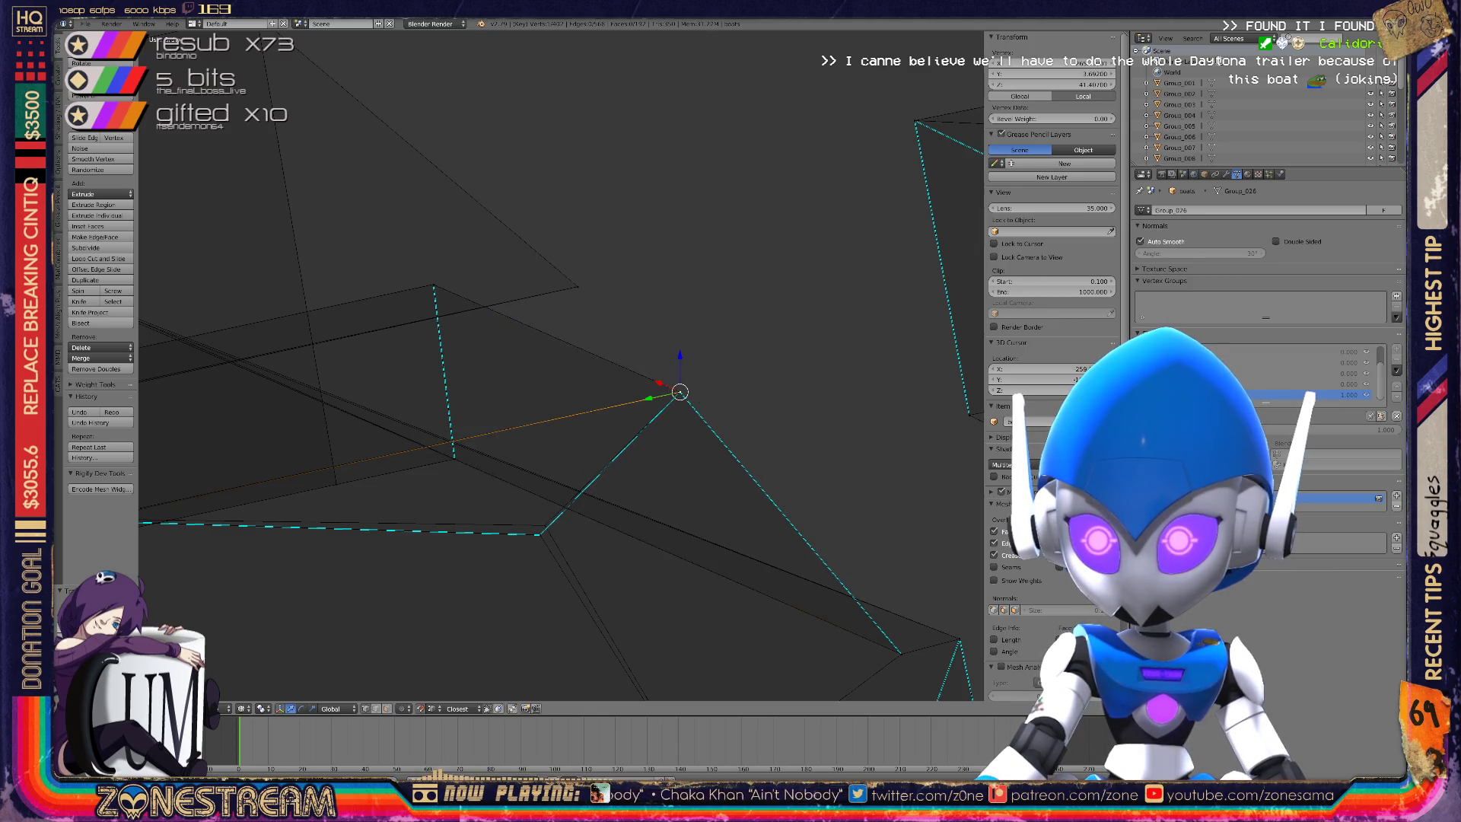
middle_click_drag(676, 402, 678, 329)
left_click_drag(678, 329, 545, 464)
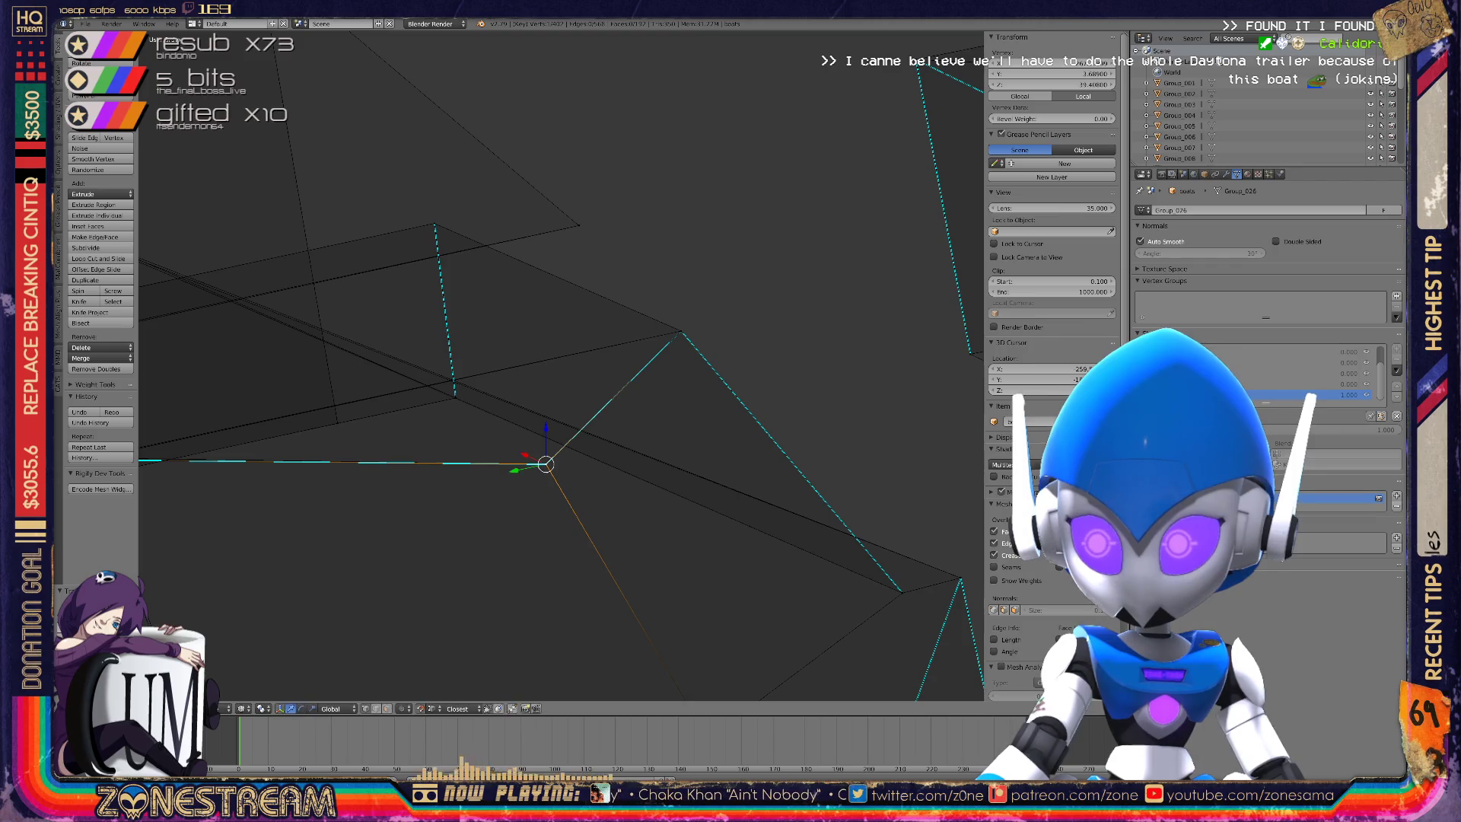
scroll(546, 464, "down", 4)
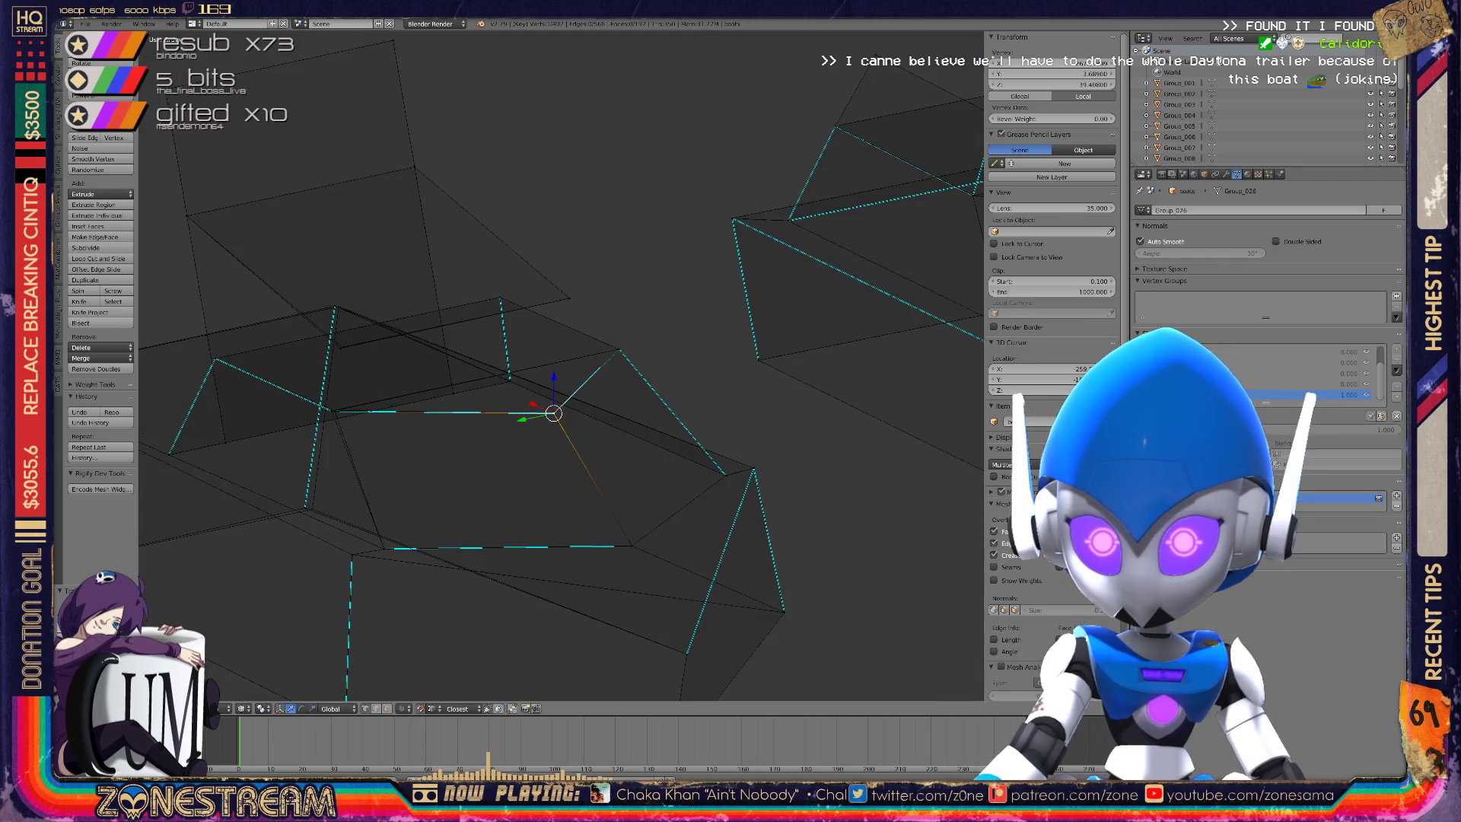
middle_click_drag(553, 413, 686, 455, "shift")
scroll(685, 456, "up", 6)
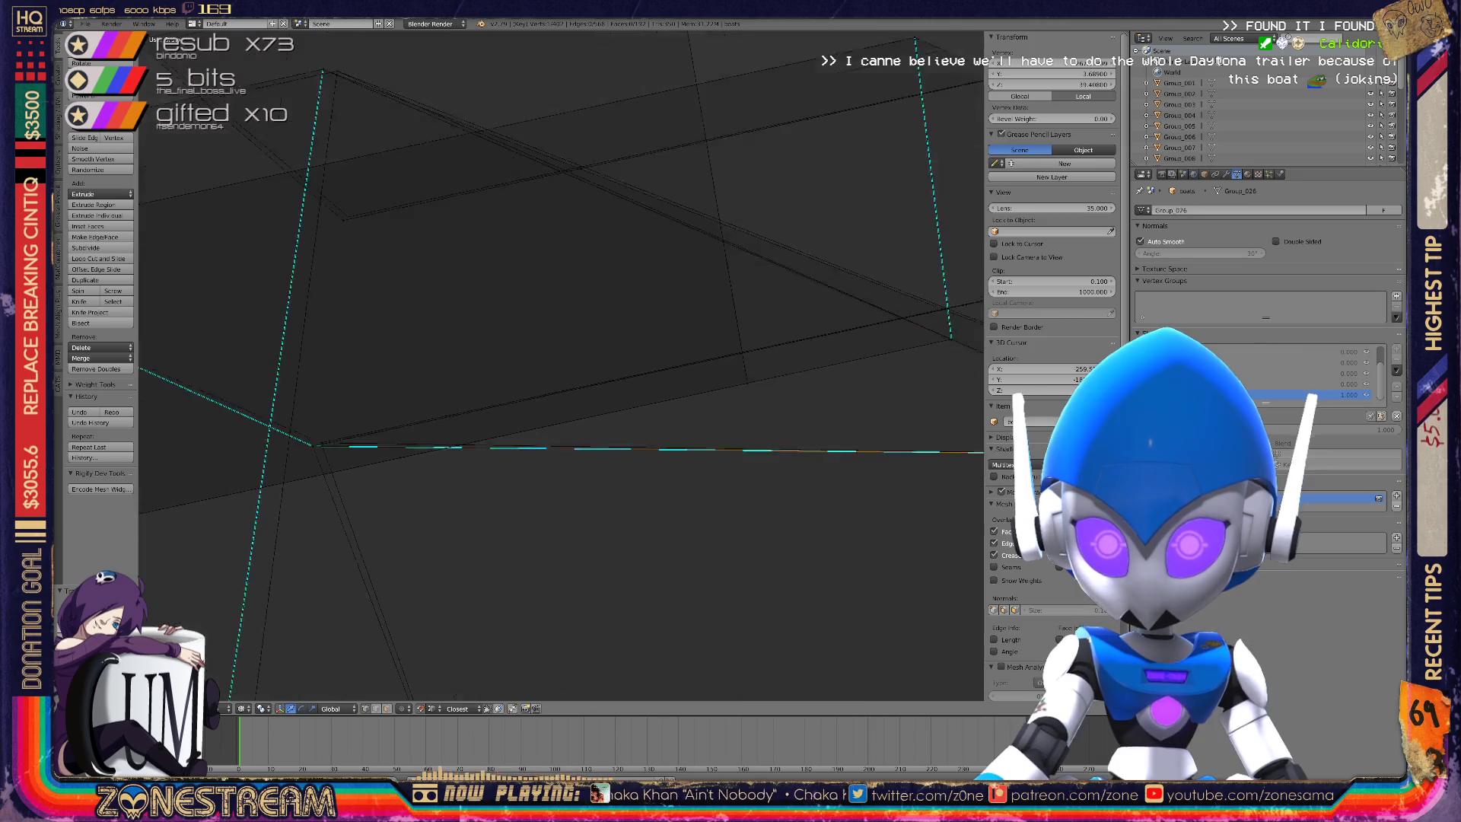
Snap a vertex onto its neighbour, shift the lower vertex up-right and the top vertex right.
left_click_drag(401, 502, 416, 494)
scroll(562, 365, "down", 4)
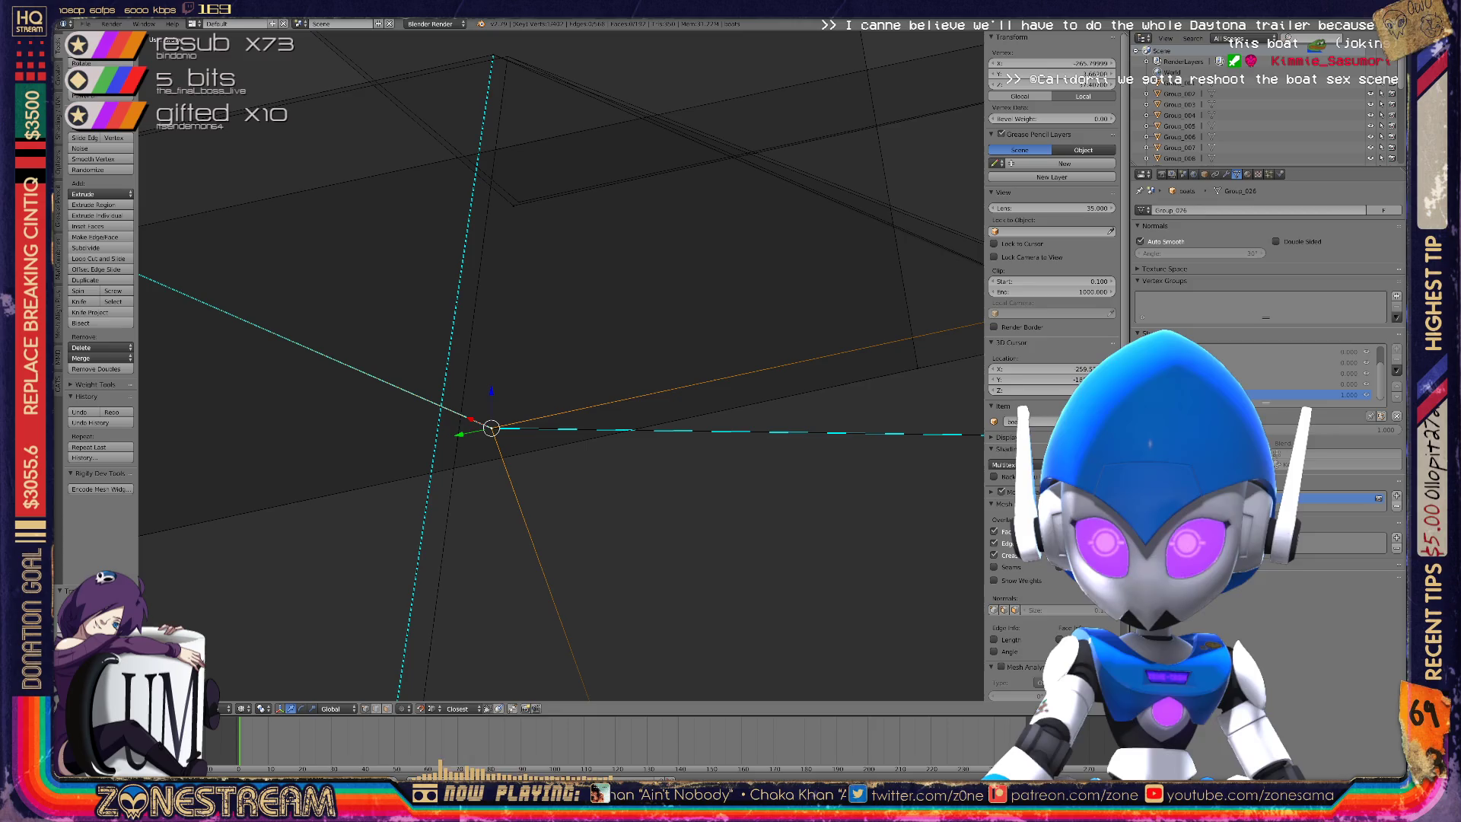
middle_click_drag(532, 381, 593, 350)
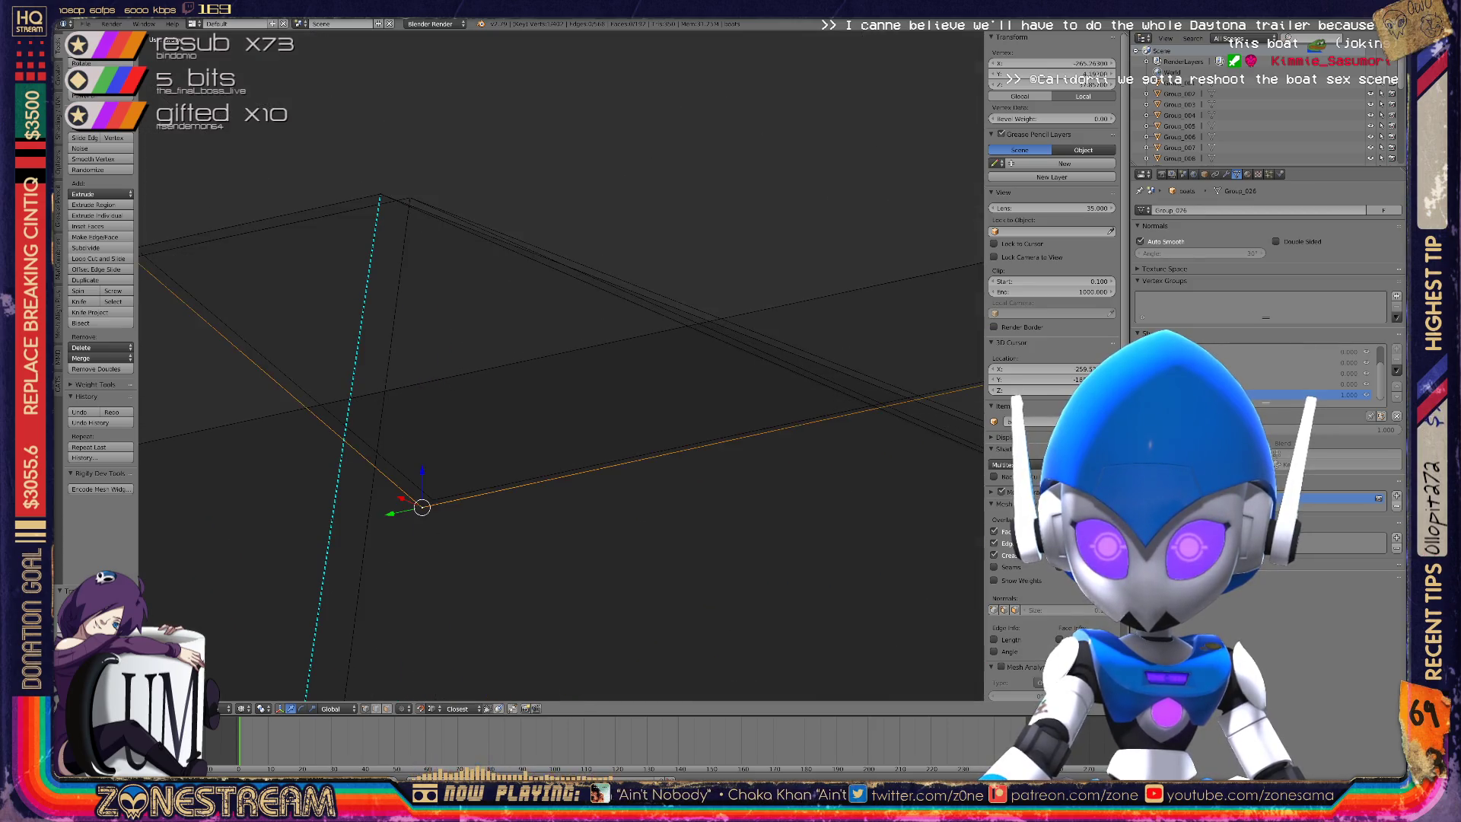
left_click_drag(422, 507, 433, 500)
left_click_drag(378, 197, 410, 197)
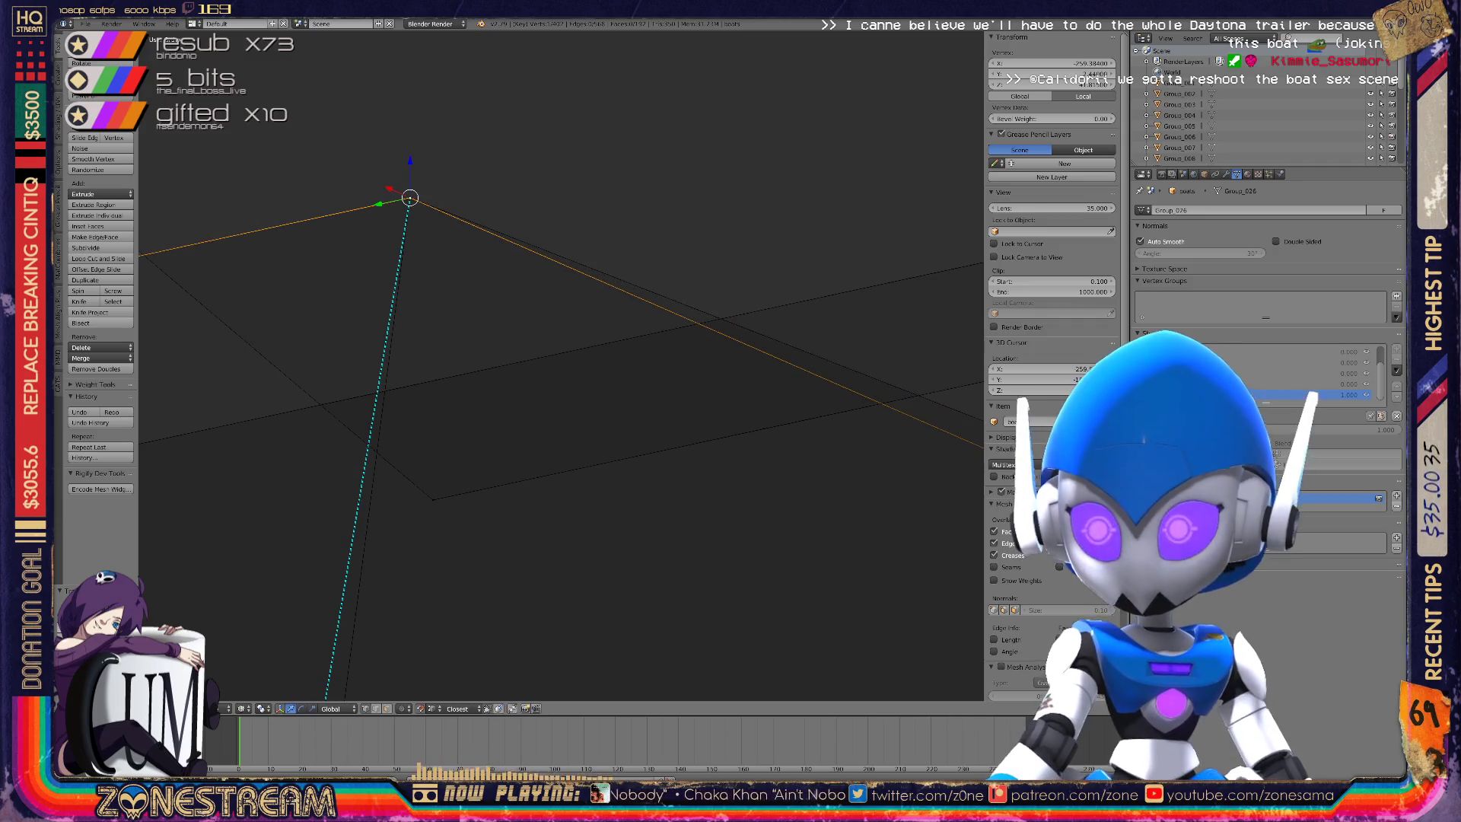
scroll(561, 365, "down", 8)
mouse_move(536, 339)
middle_mouse_down("shift")
mouse_move(545, 66)
mouse_move(571, 114)
mouse_move(655, 137)
middle_mouse_up("shift")
middle_click_drag(456, 304, 653, 338, "shift")
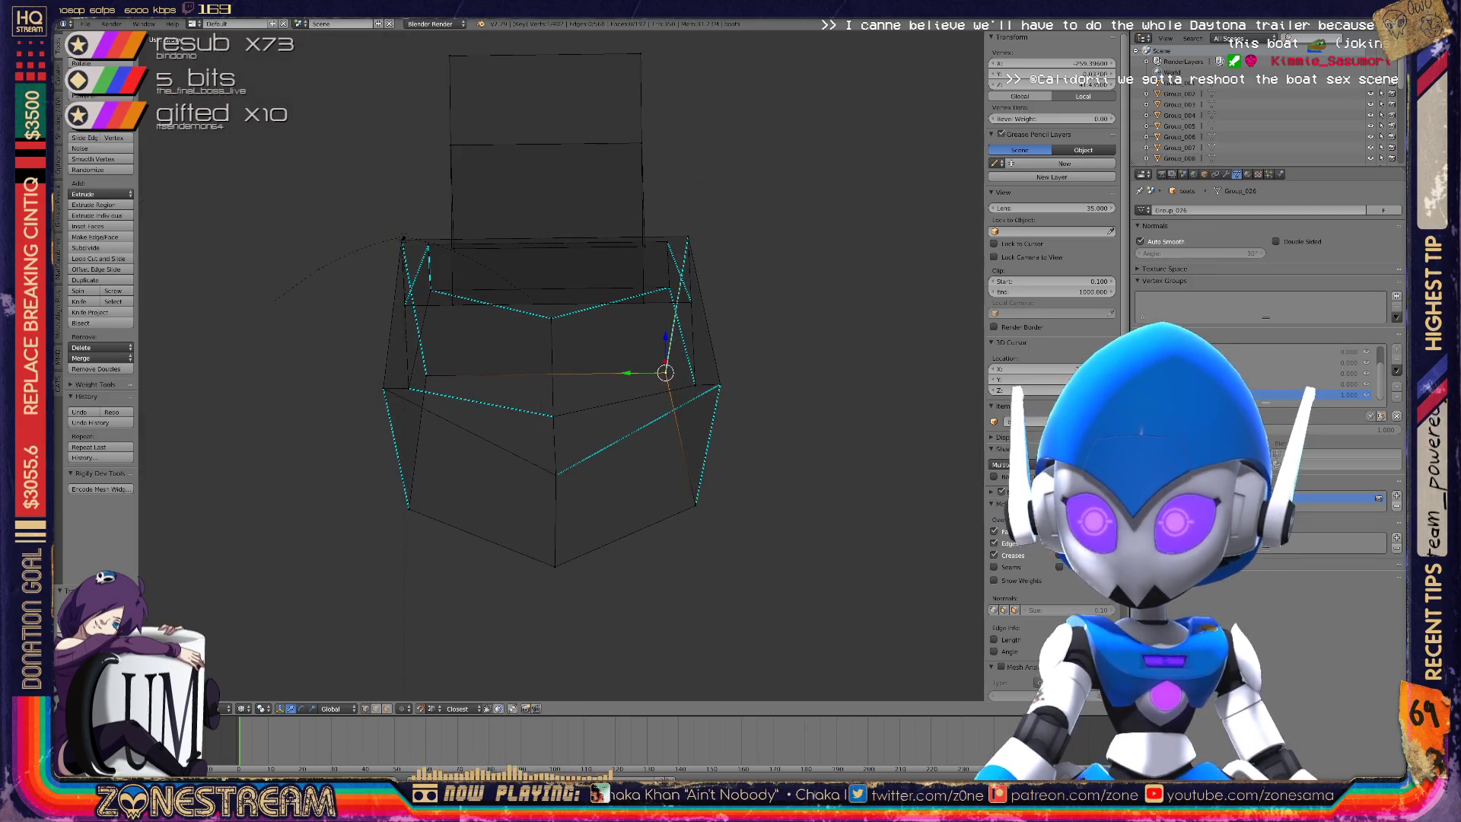
key("Tab")
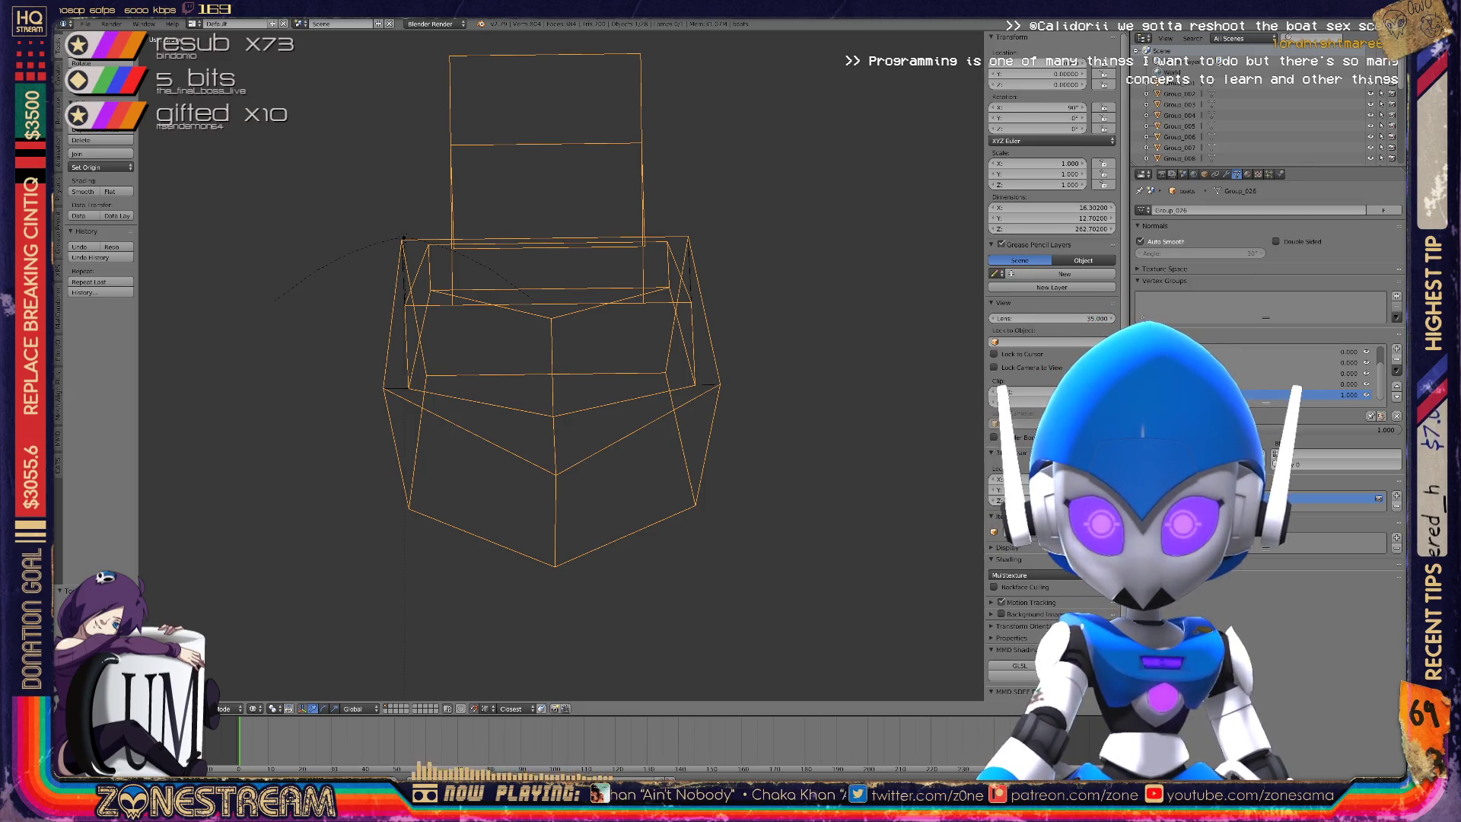
mouse_move(556, 381)
middle_mouse_down()
mouse_move(791, 350)
mouse_move(655, 388)
middle_mouse_up()
key("Tab")
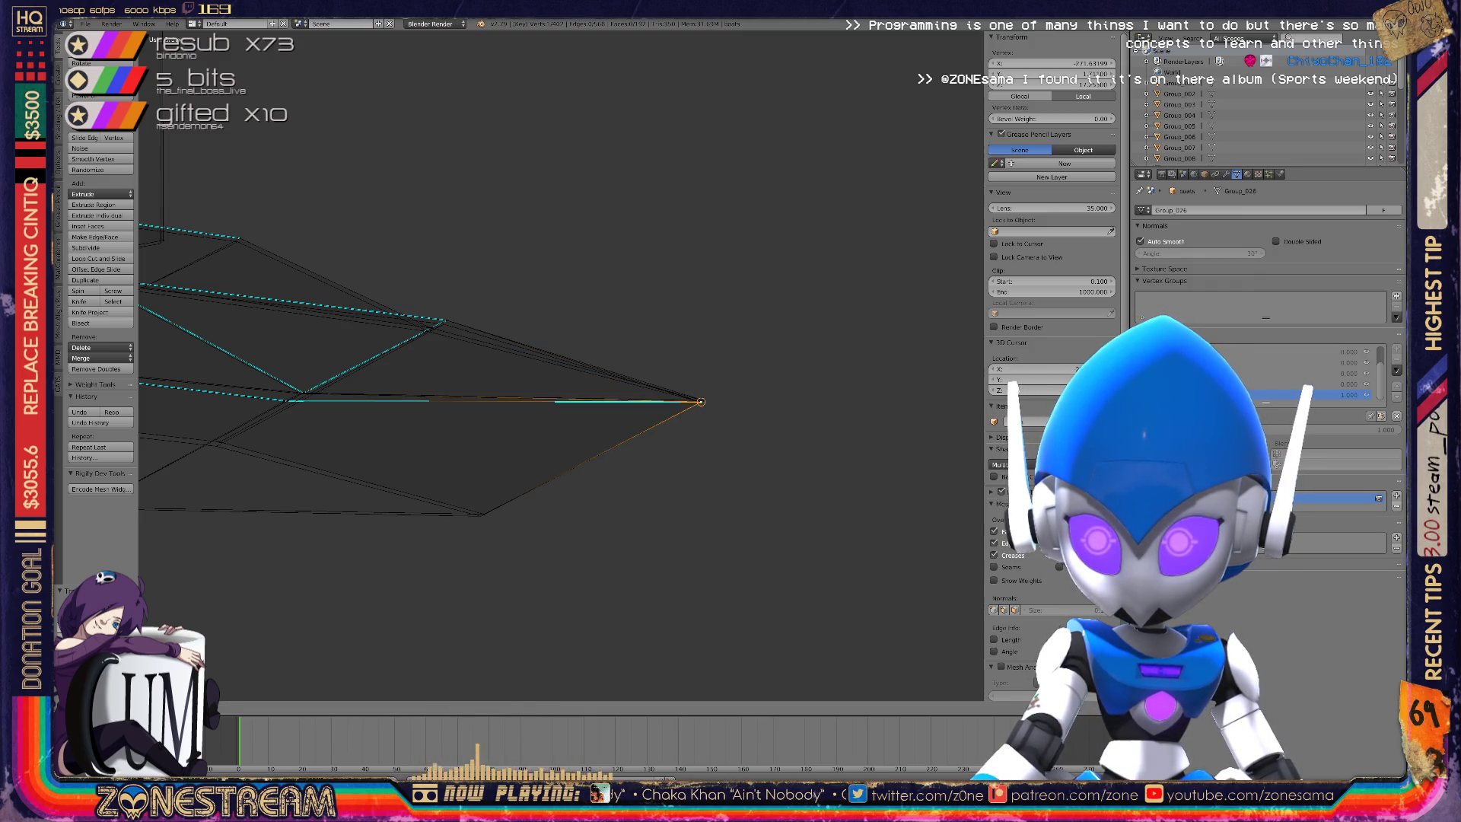
Move the hull's tip vertex onto its neighbouring vertex.
key("g")
mouse_move(655, 388)
middle_mouse_down()
mouse_move(601, 472)
mouse_move(529, 400)
middle_mouse_up()
key("g")
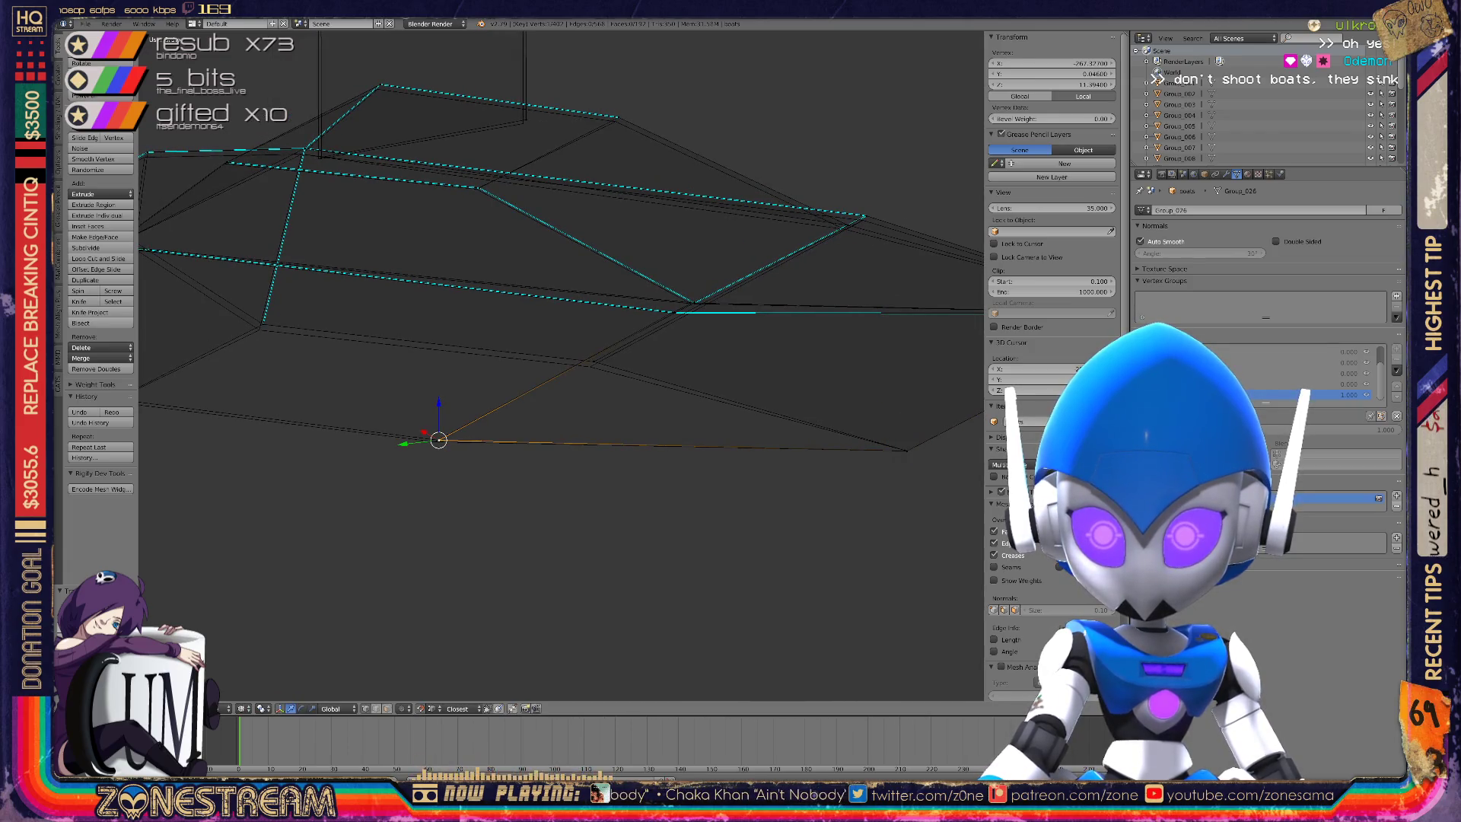
middle_click_drag(533, 381, 510, 369)
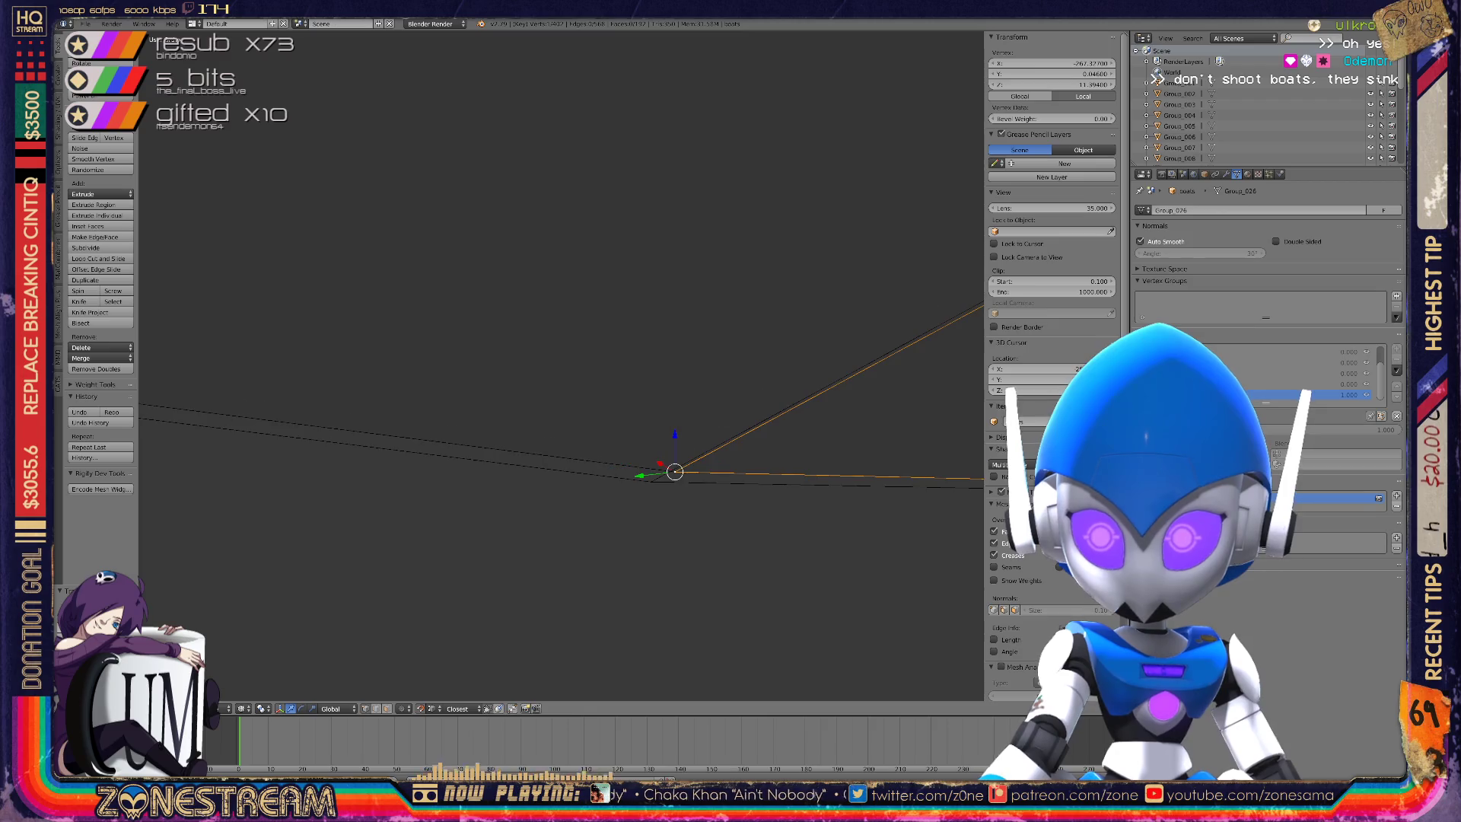
key("g")
key("Return")
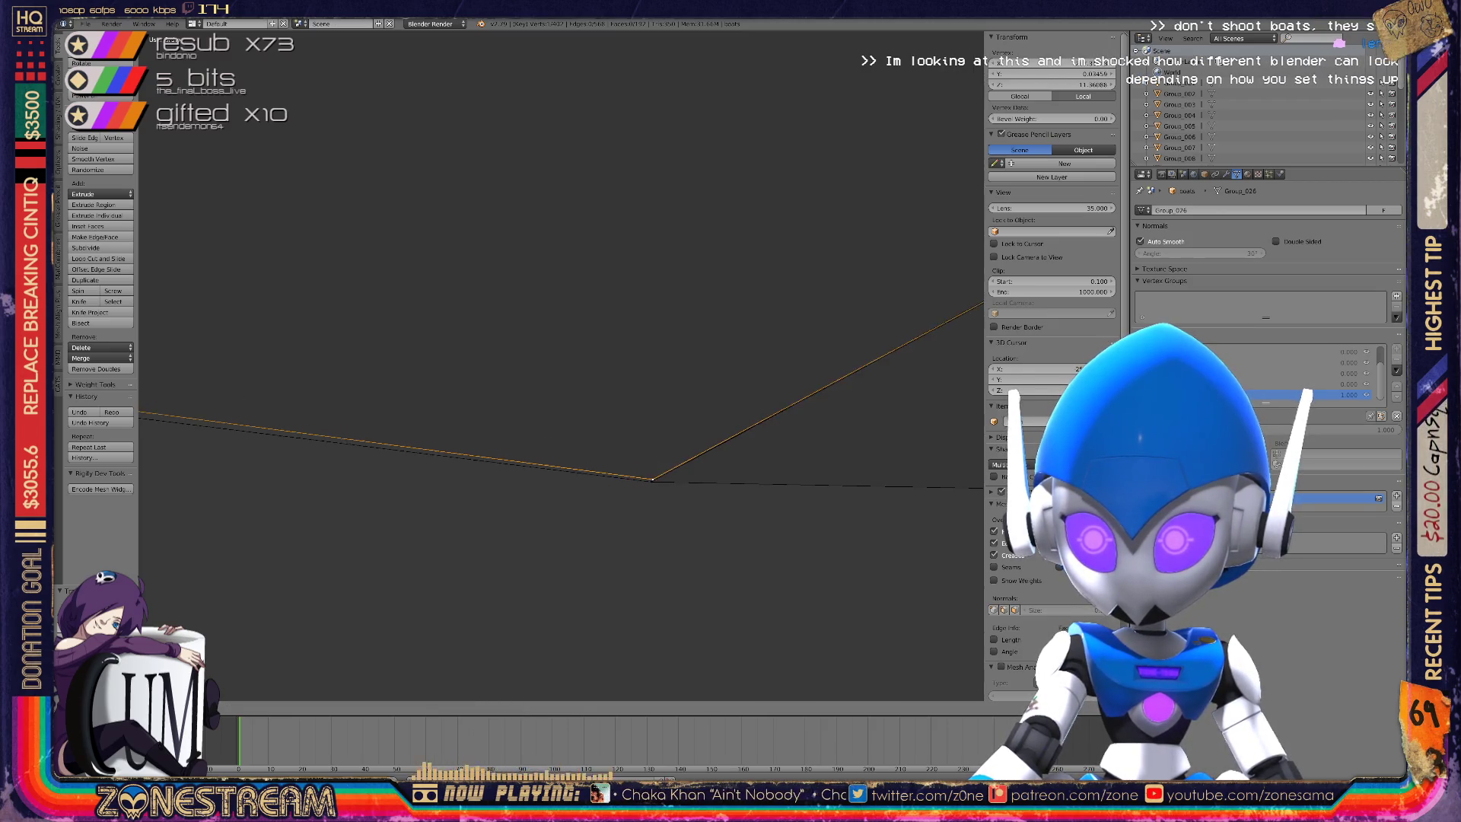
Move the vertex where two edges meet onto the lower junction vertex.
middle_click_drag(561, 365, 502, 330)
right_click(487, 505)
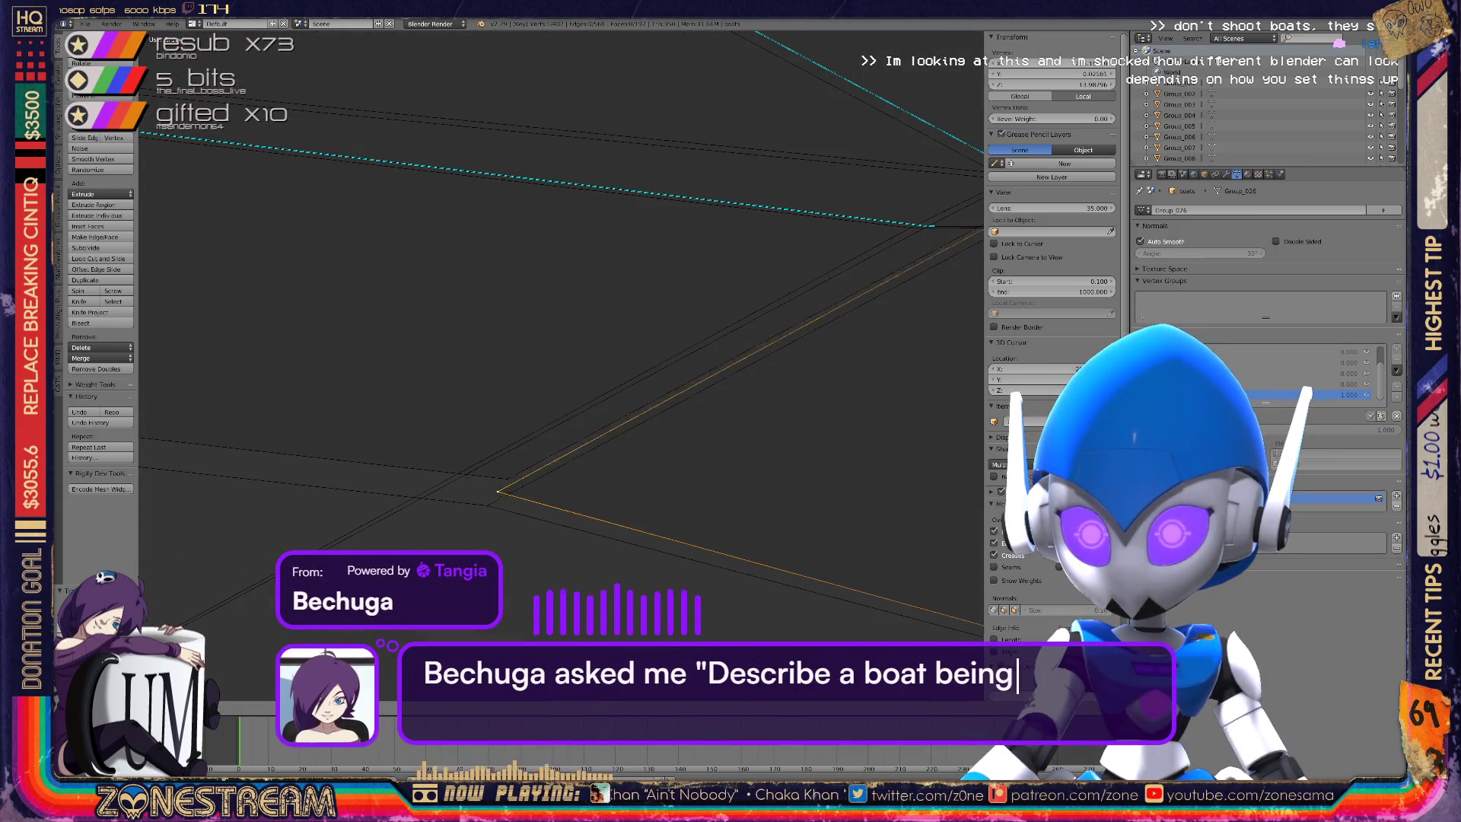
mouse_move(503, 330)
middle_mouse_down()
mouse_move(285, 481)
mouse_move(304, 466)
middle_mouse_up()
key("g")
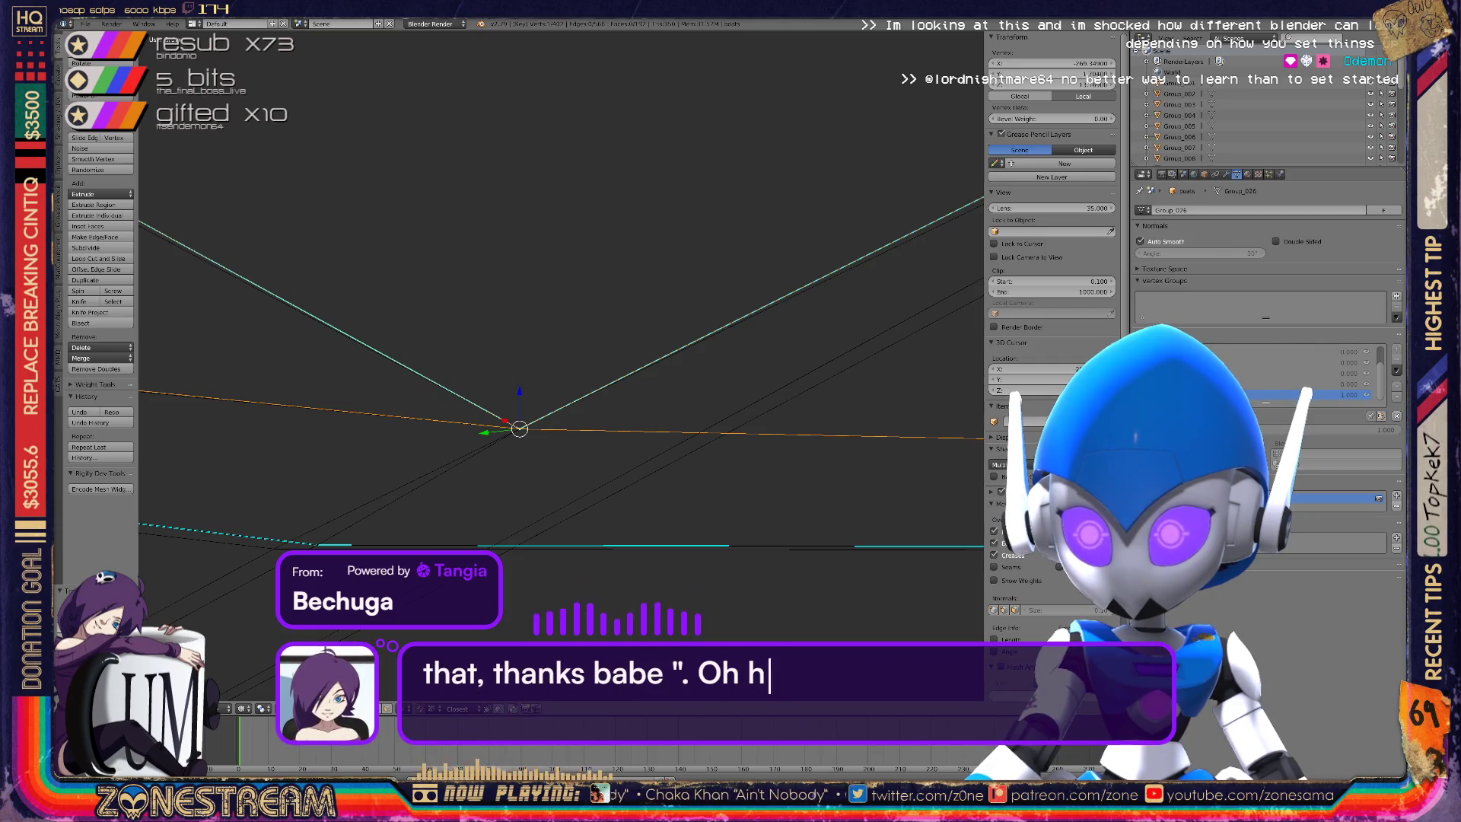
mouse_move(305, 466)
middle_mouse_down("shift")
mouse_move(331, 424)
mouse_move(434, 384)
mouse_move(361, 298)
middle_mouse_up("shift")
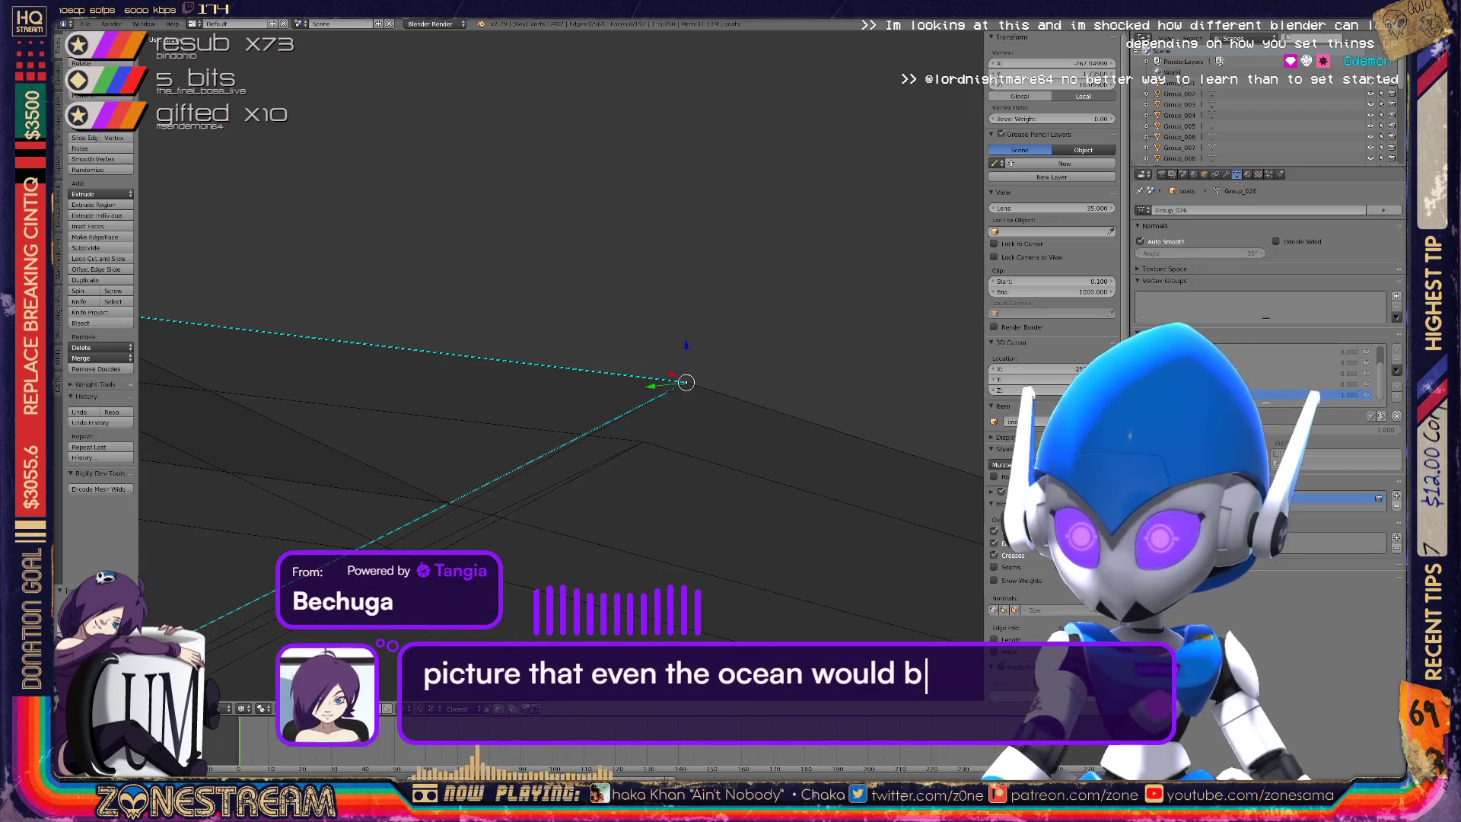
left_click(643, 441)
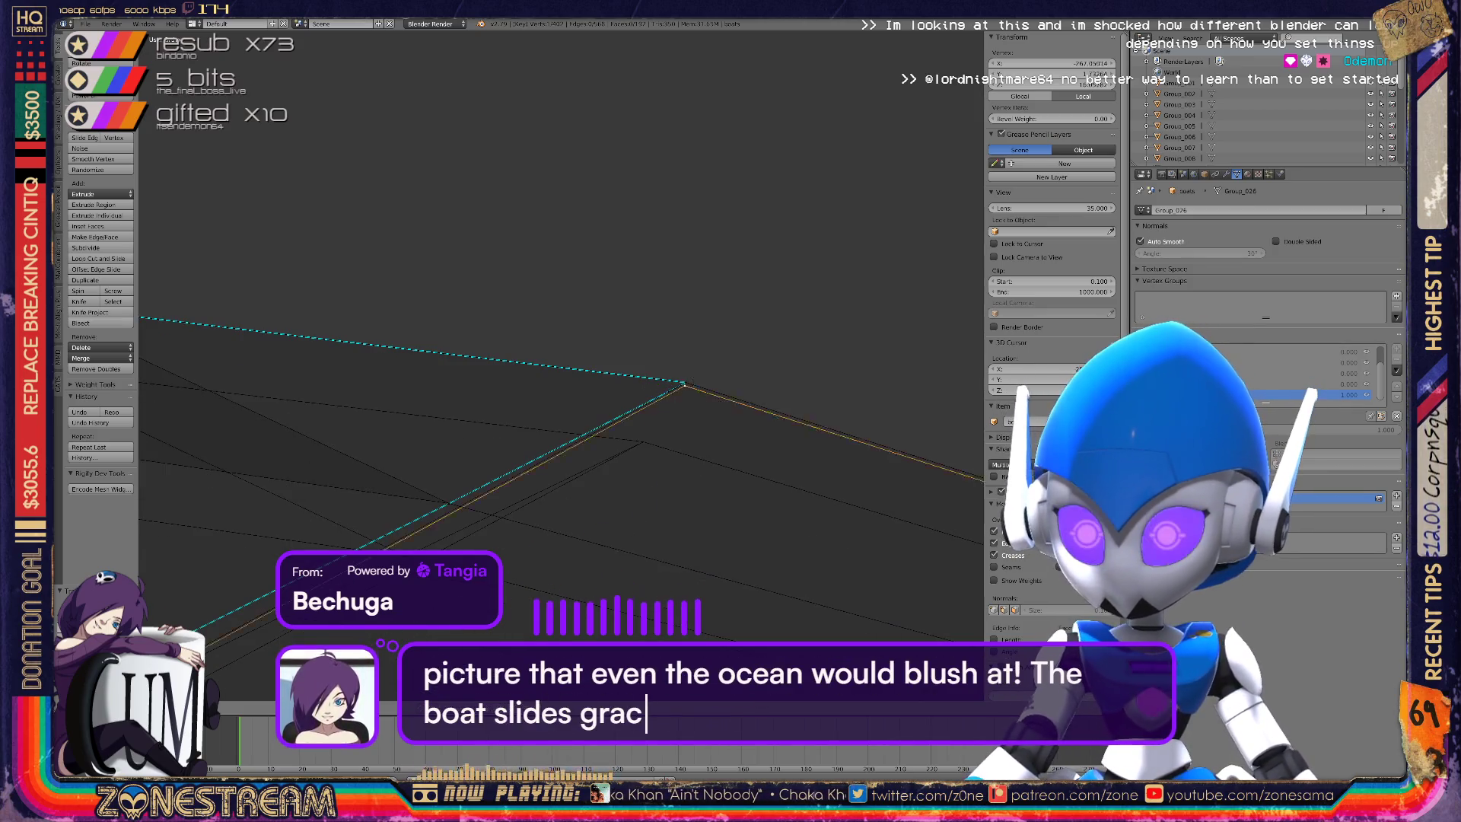
left_click(685, 382)
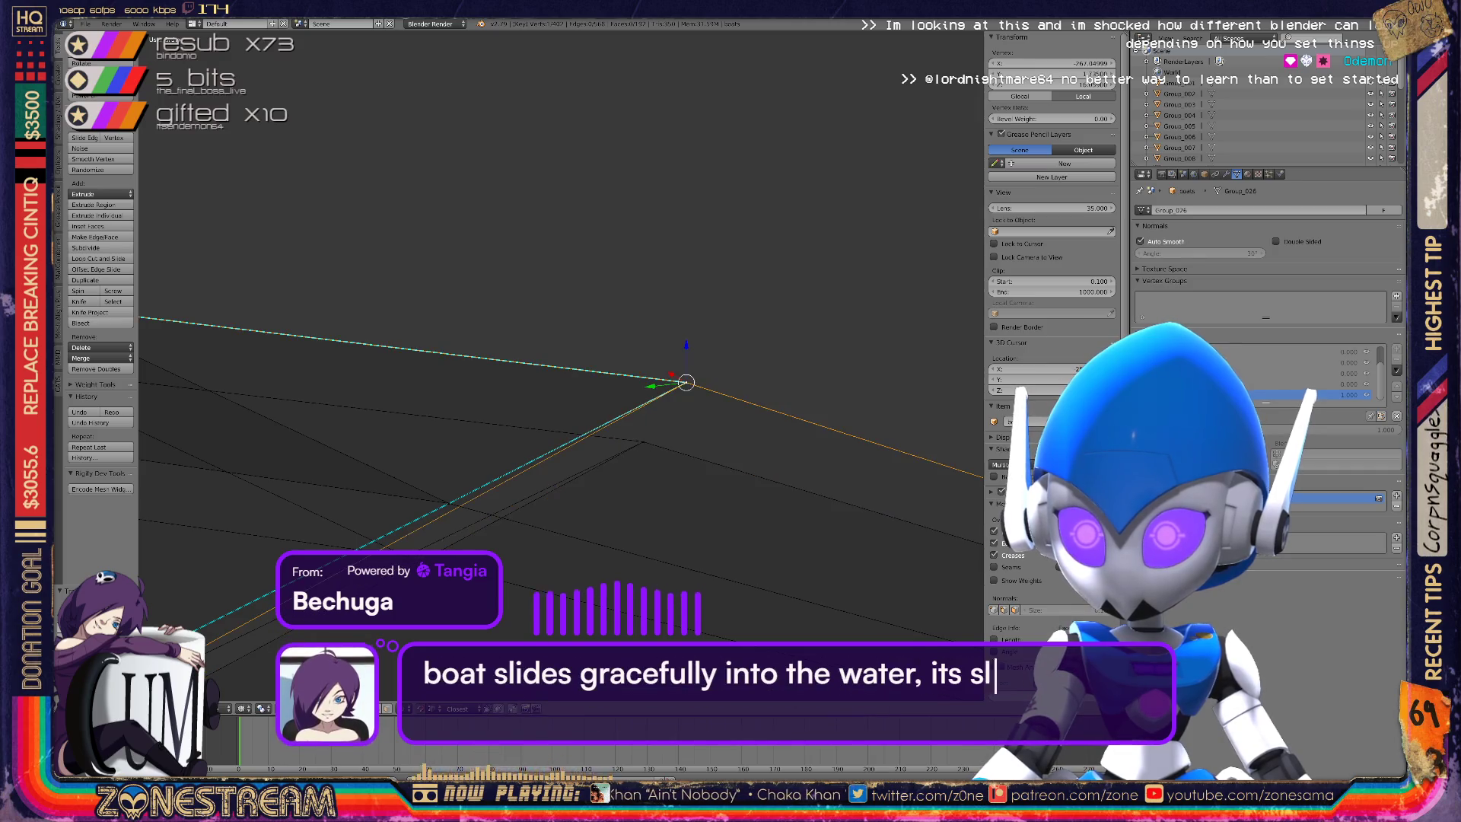
key("g")
left_click(643, 441)
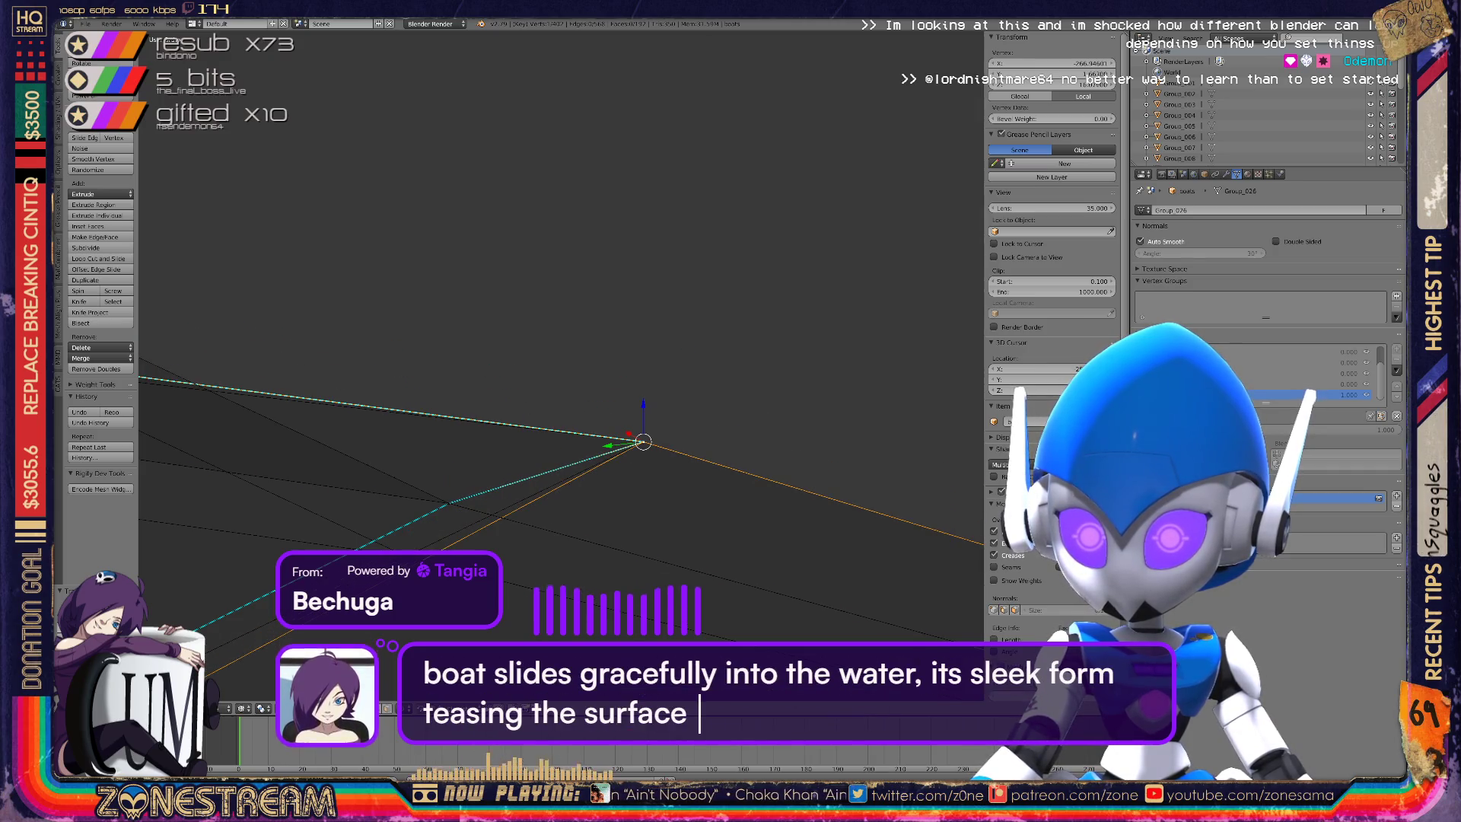
Select another hull vertex and orbit to a new viewing angle.
left_click(445, 507)
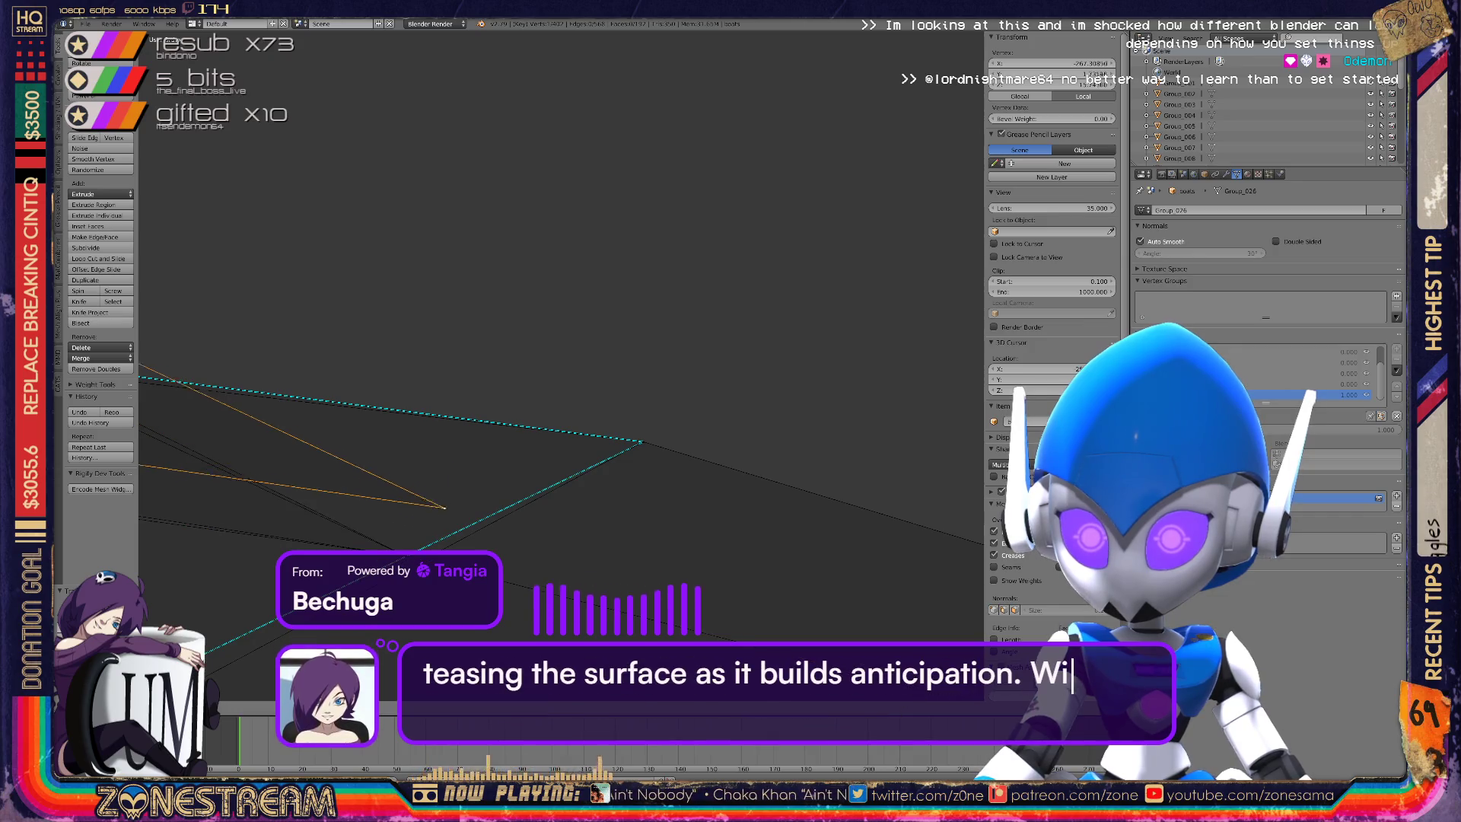
middle_click_drag(532, 395, 685, 320)
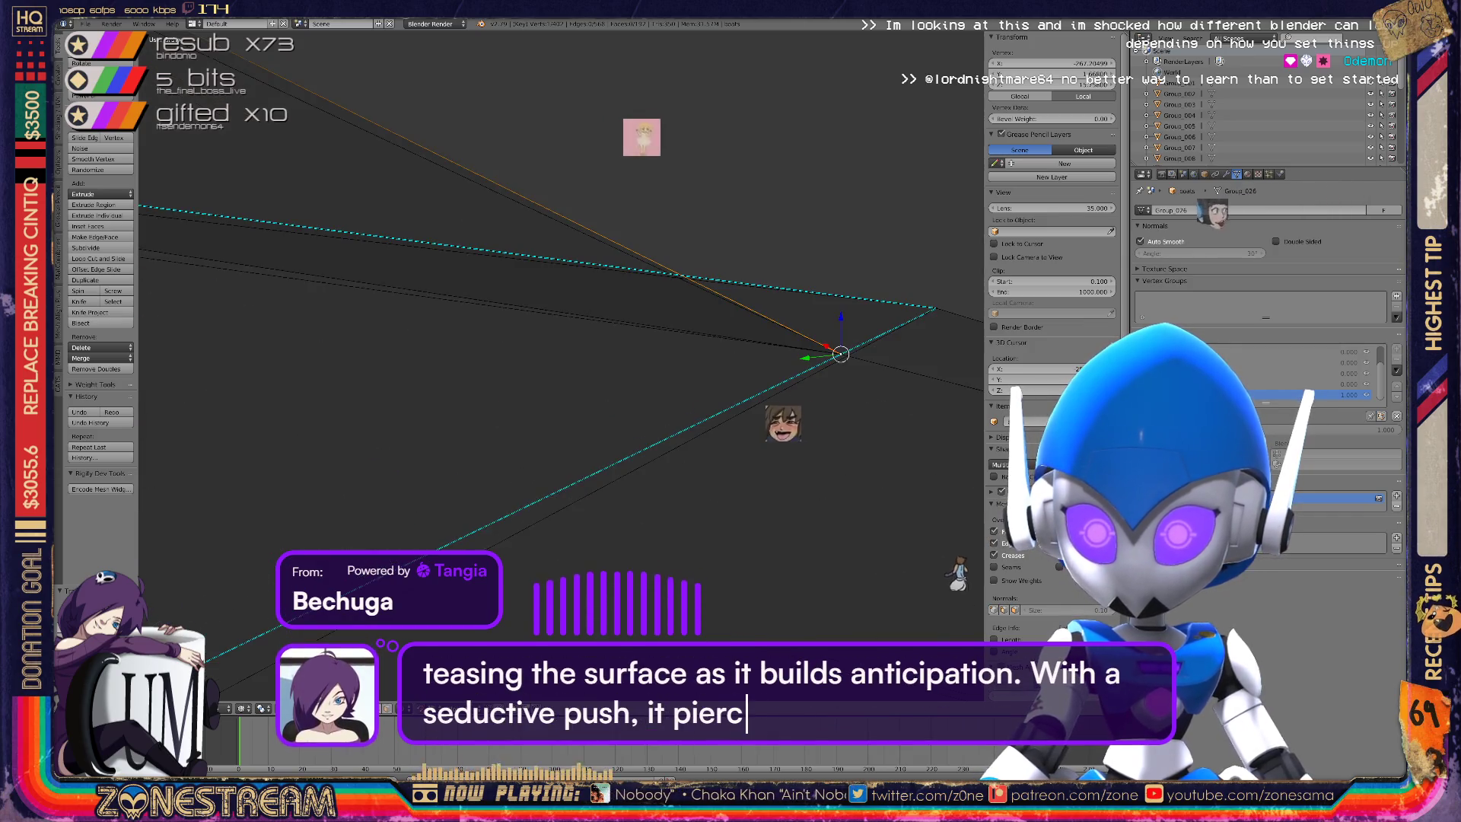
mouse_move(685, 381)
middle_mouse_down()
mouse_move(761, 319)
mouse_move(685, 365)
mouse_move(609, 290)
middle_mouse_up()
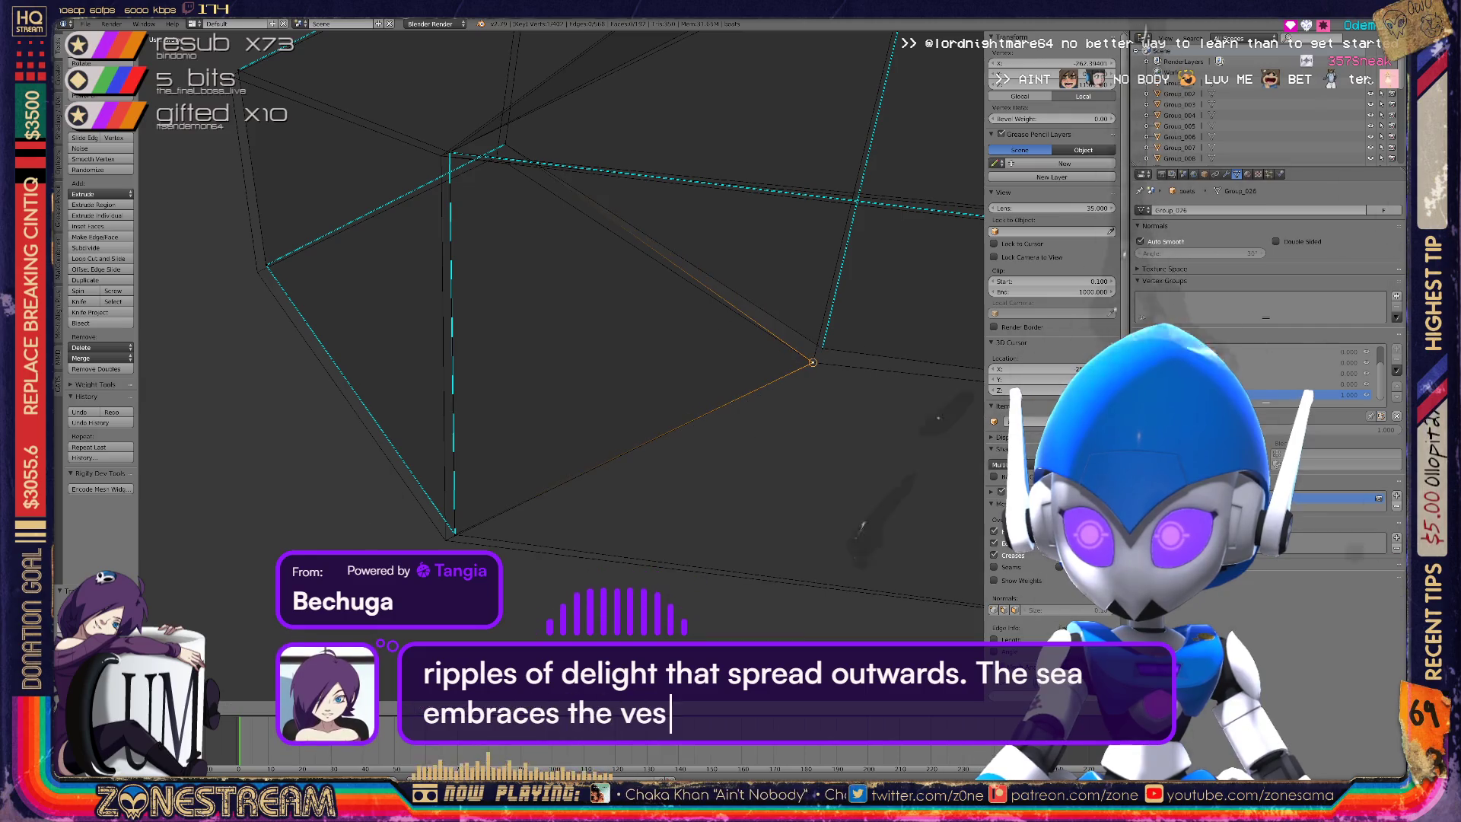
Pull the hull's upper-left corner vertex down and to the right.
right_click(813, 362)
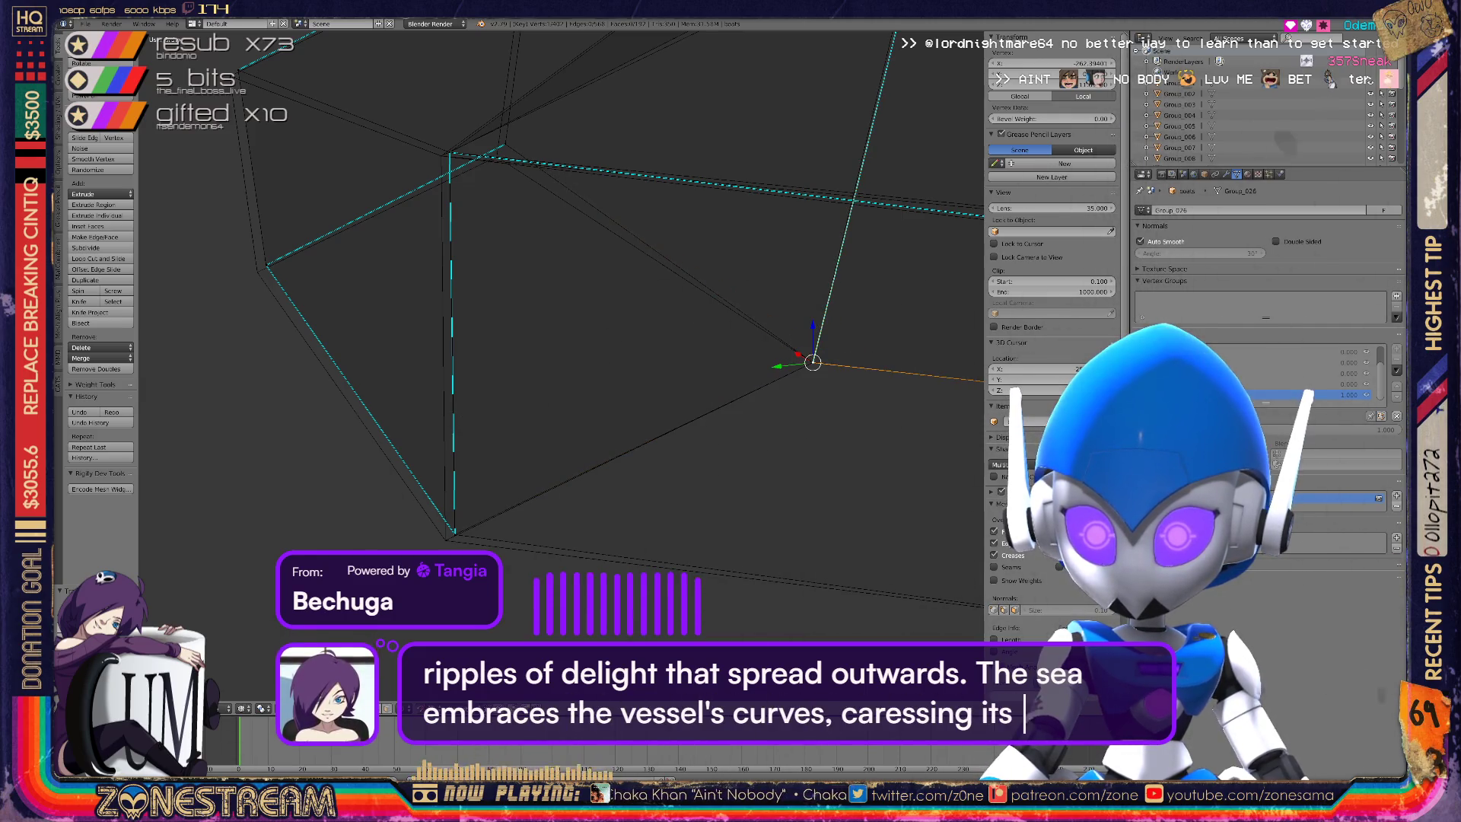
middle_click_drag(608, 289, 594, 274)
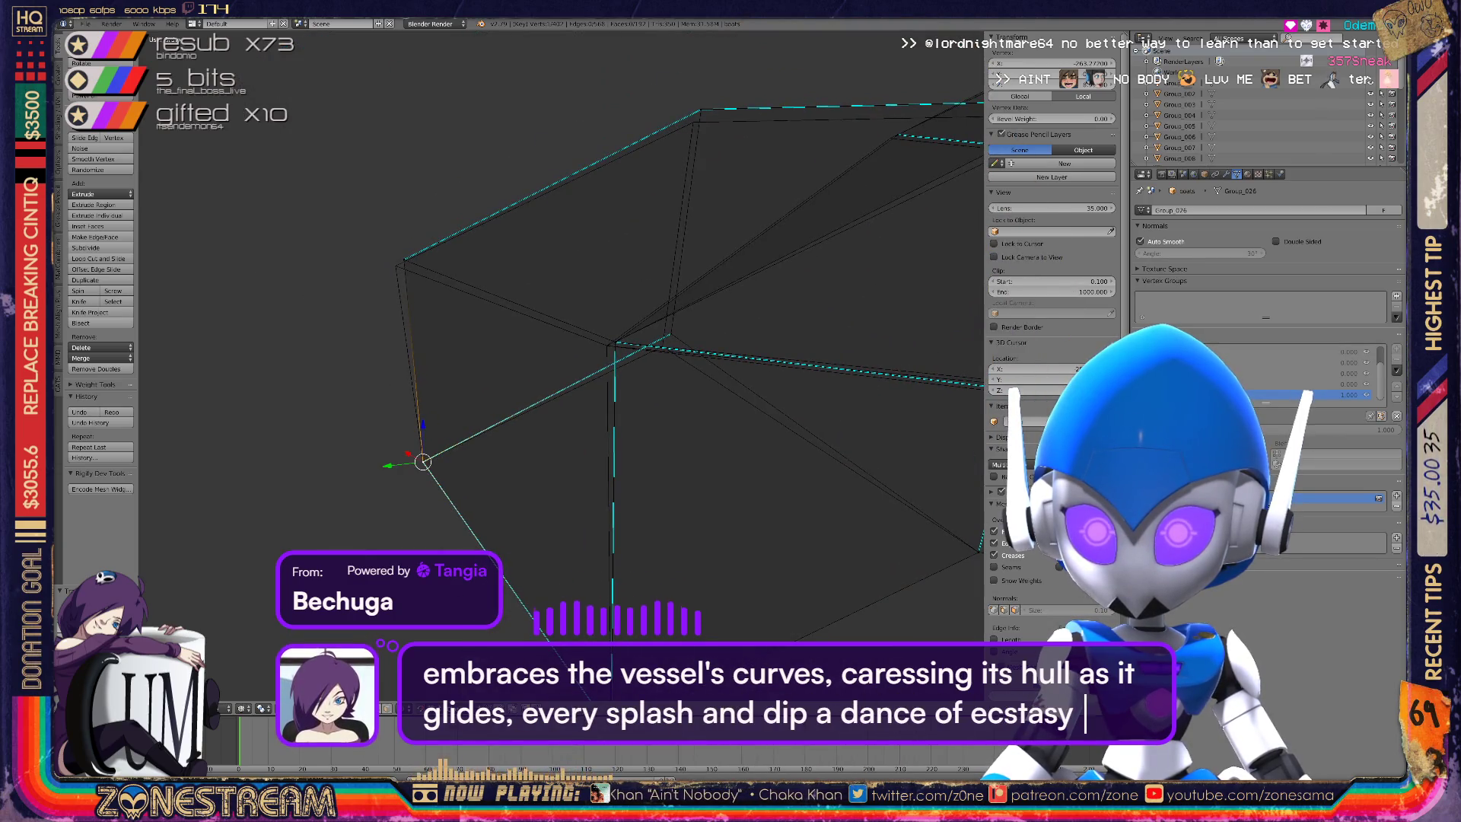
right_click(403, 259)
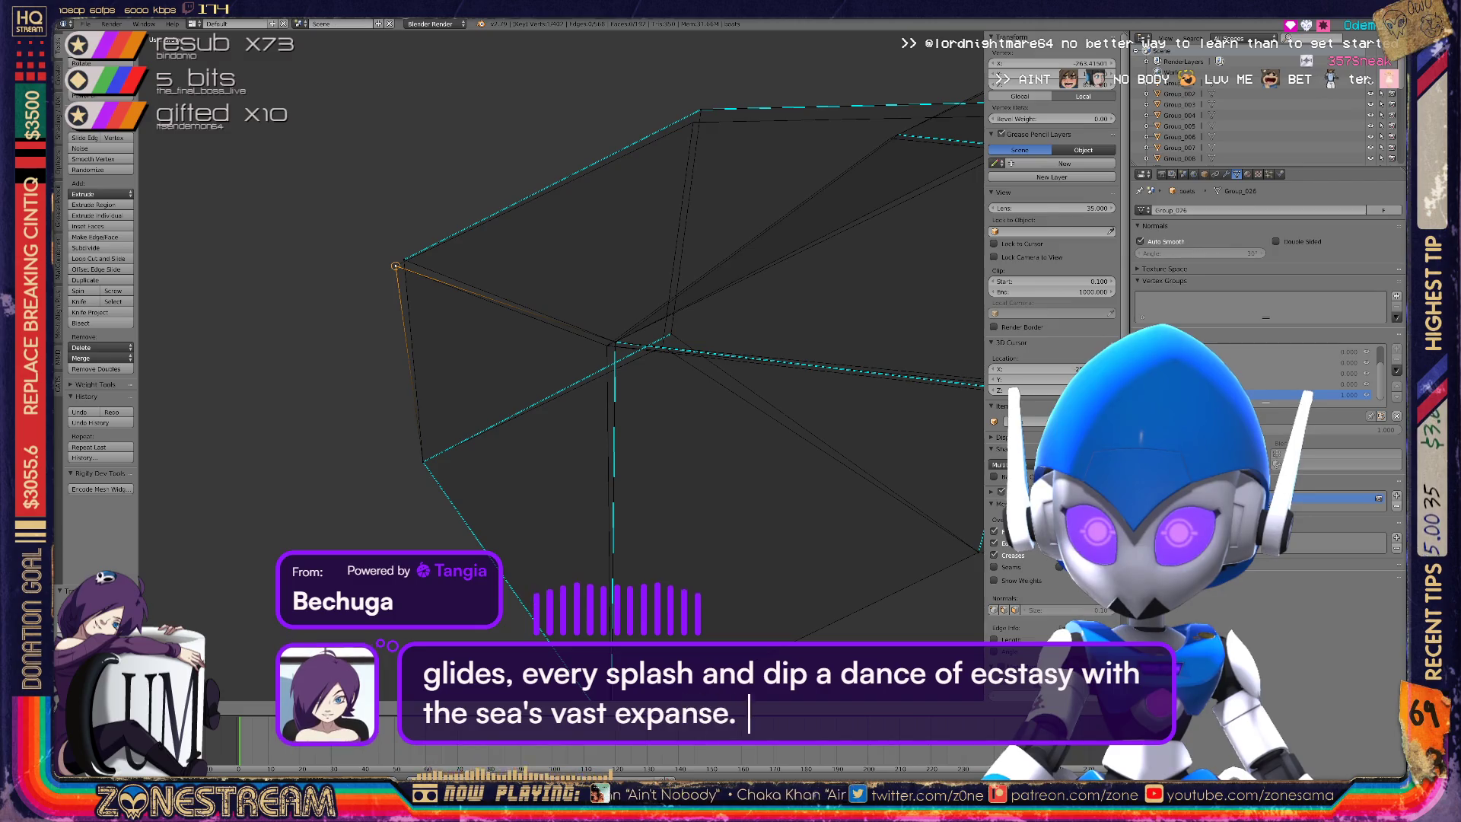
mouse_move(564, 381)
middle_mouse_down()
mouse_move(533, 358)
mouse_move(578, 373)
middle_mouse_up()
mouse_move(546, 306)
left_mouse_down()
mouse_move(525, 337)
mouse_move(547, 306)
mouse_move(387, 336)
mouse_move(407, 327)
left_mouse_up()
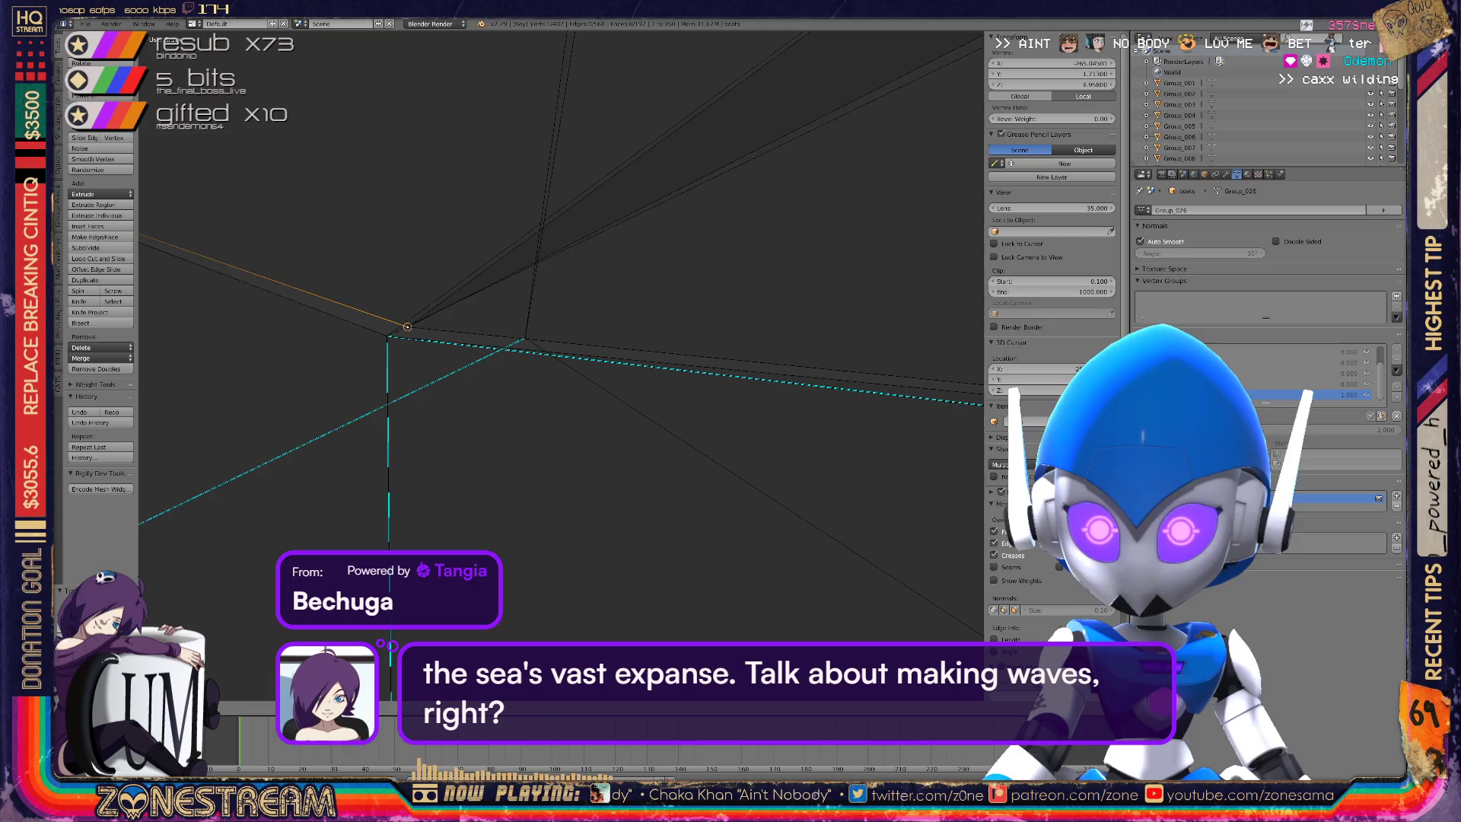
Undo the last vertex change and zoom out to show the whole hull pieces.
left_click(388, 335)
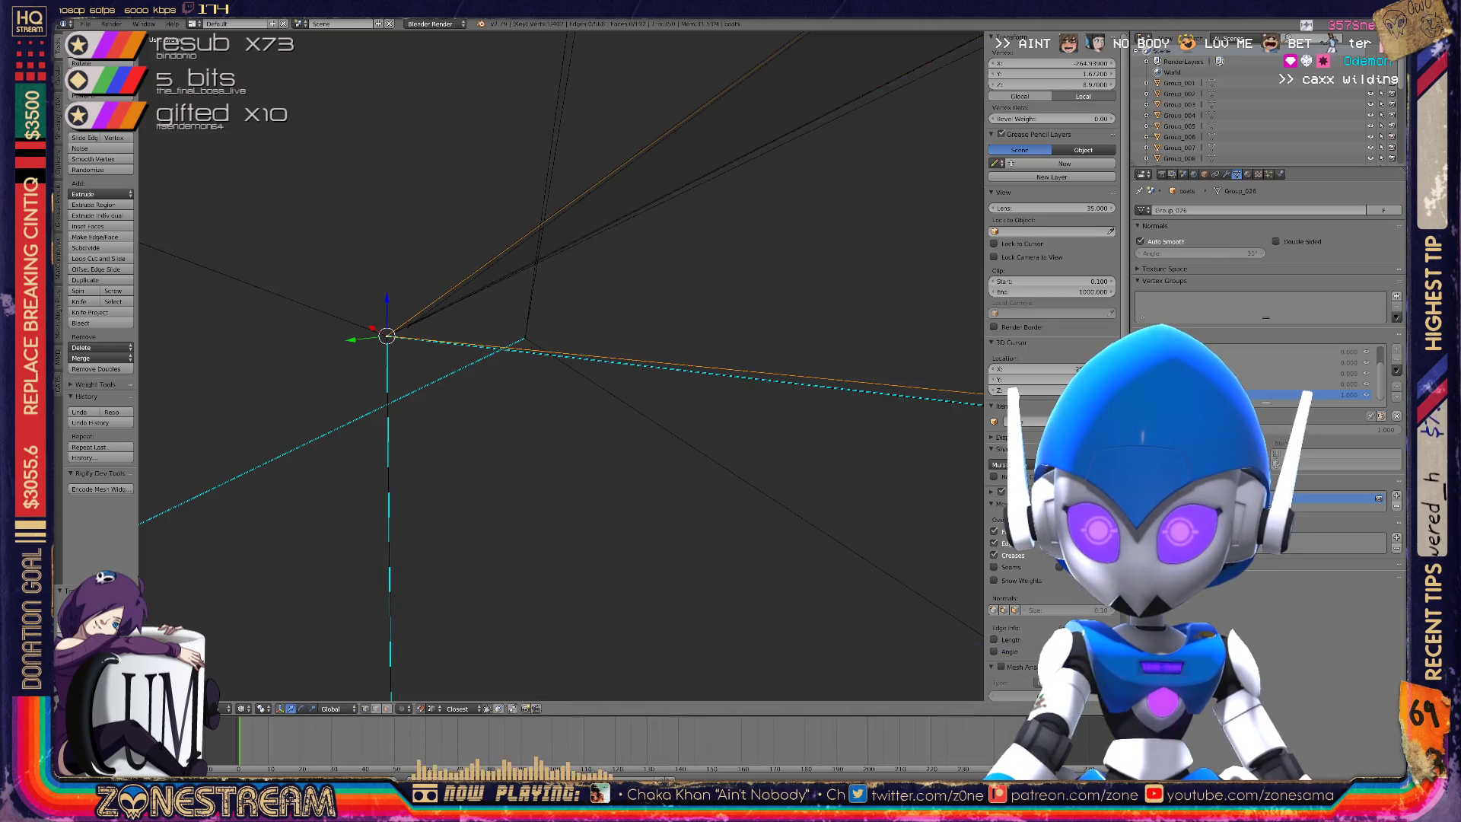
key("ctrl+z")
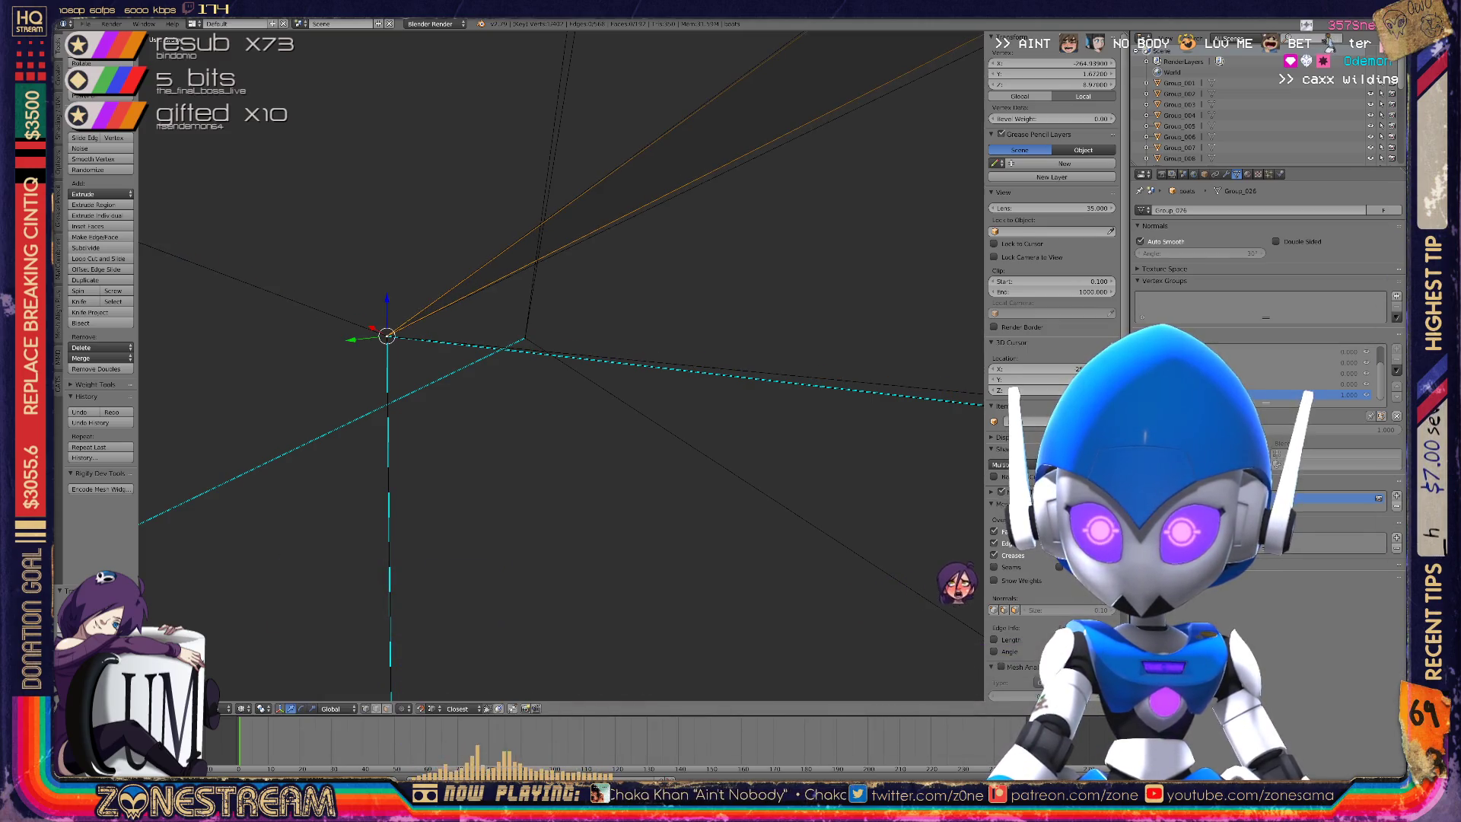
scroll(387, 336, "down", 10)
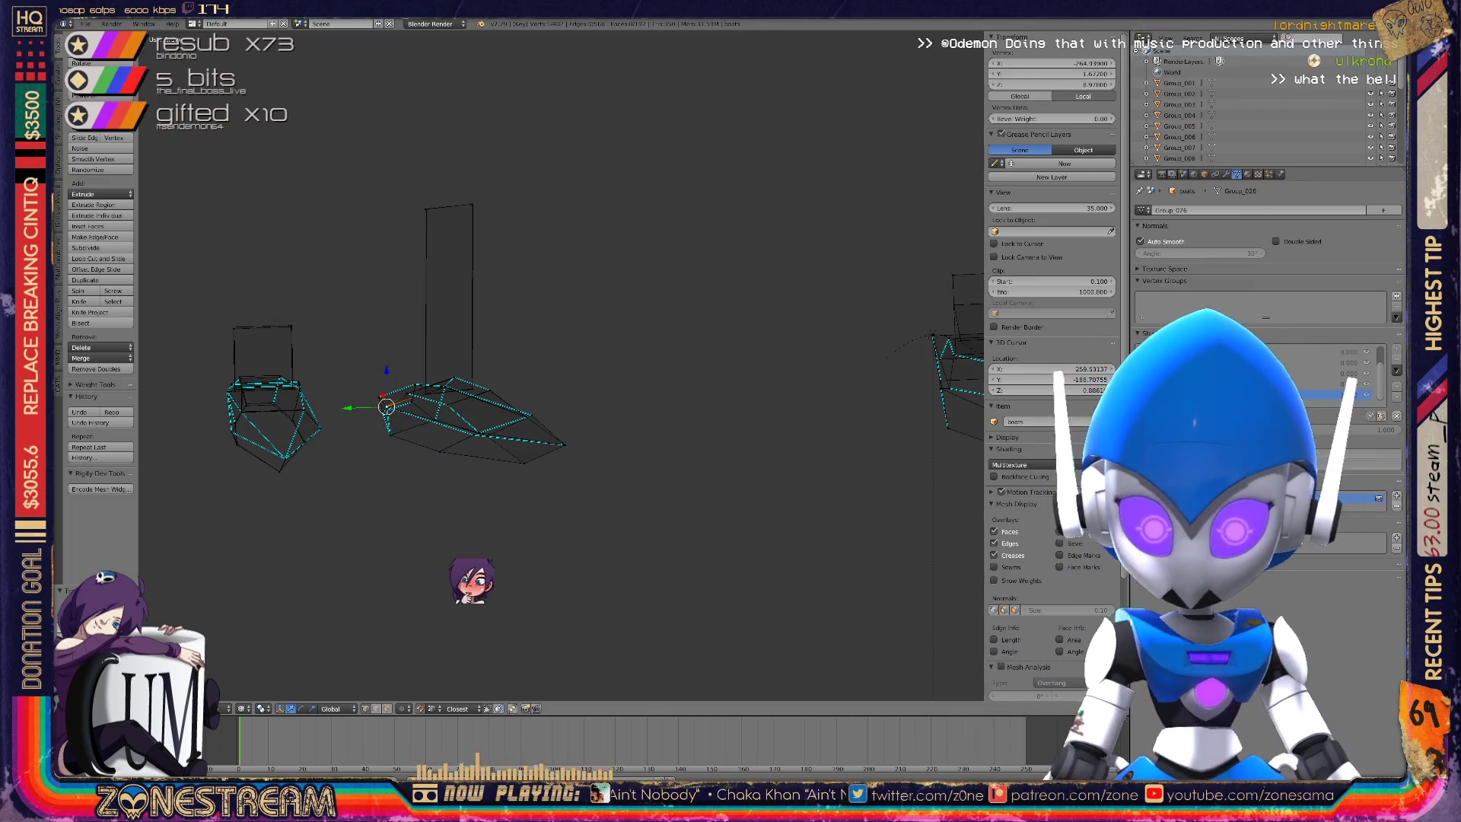
scroll(472, 396, "up", 5)
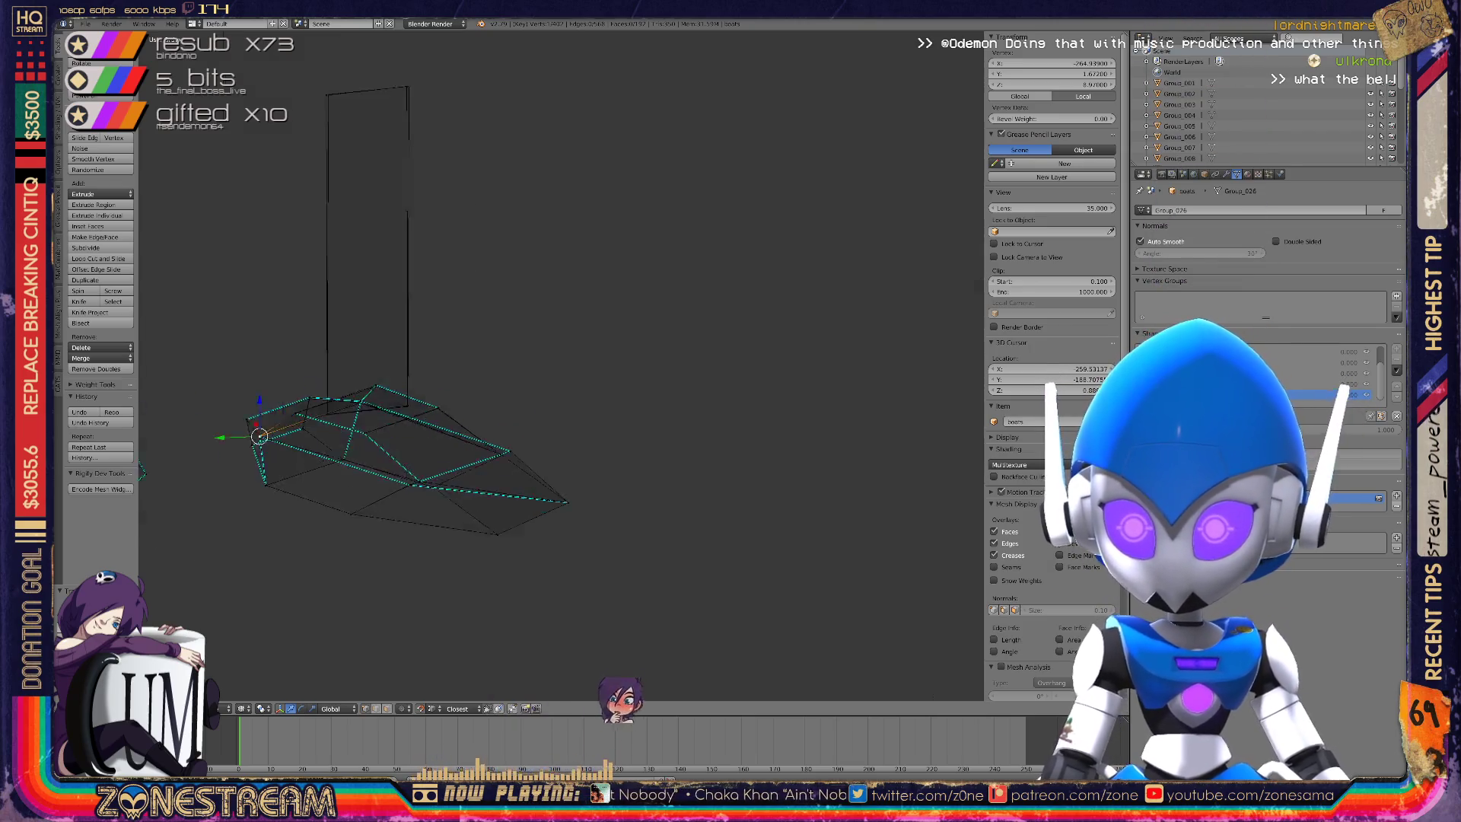
scroll(472, 396, "down", 5)
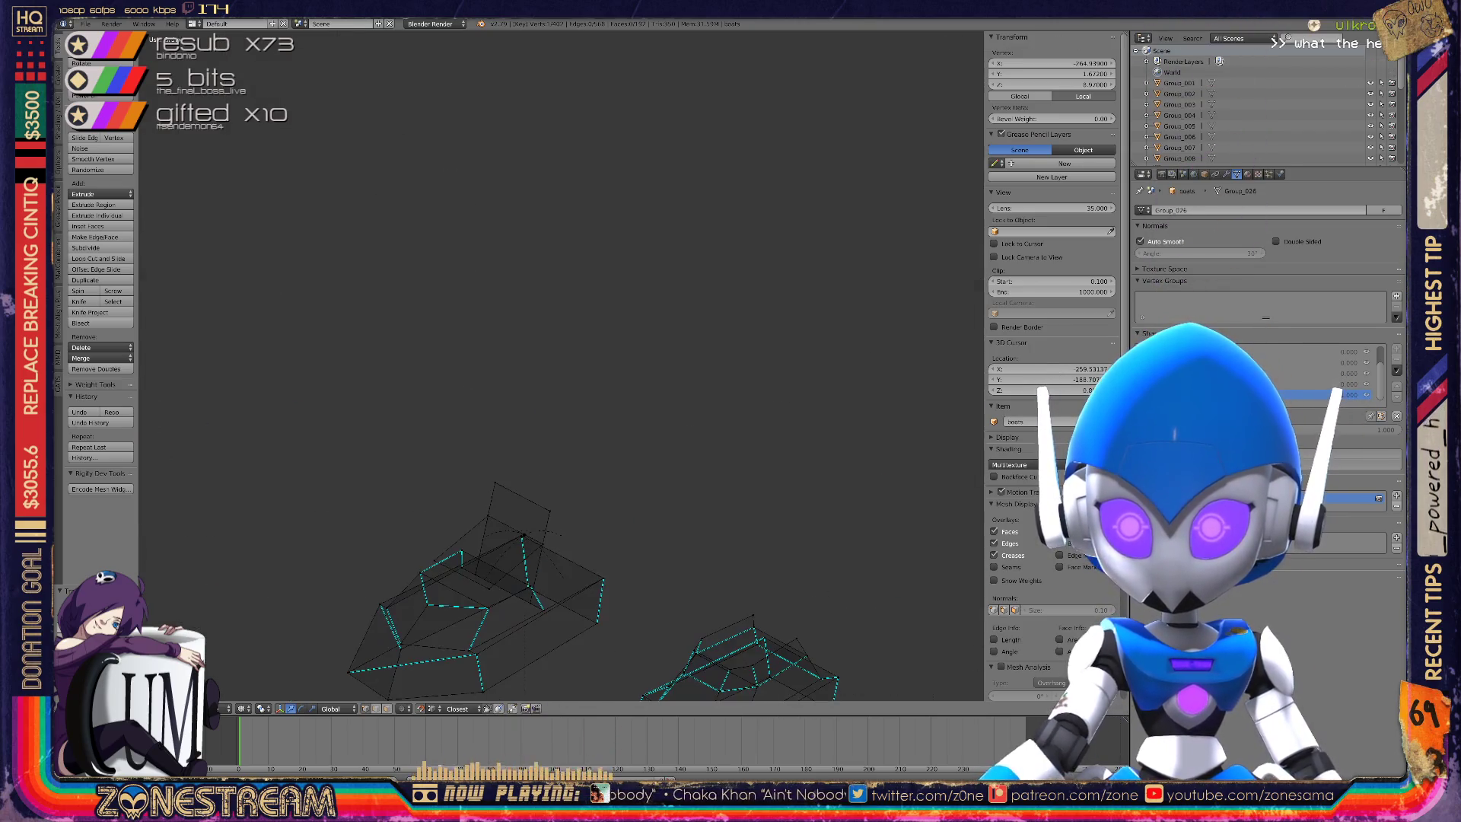